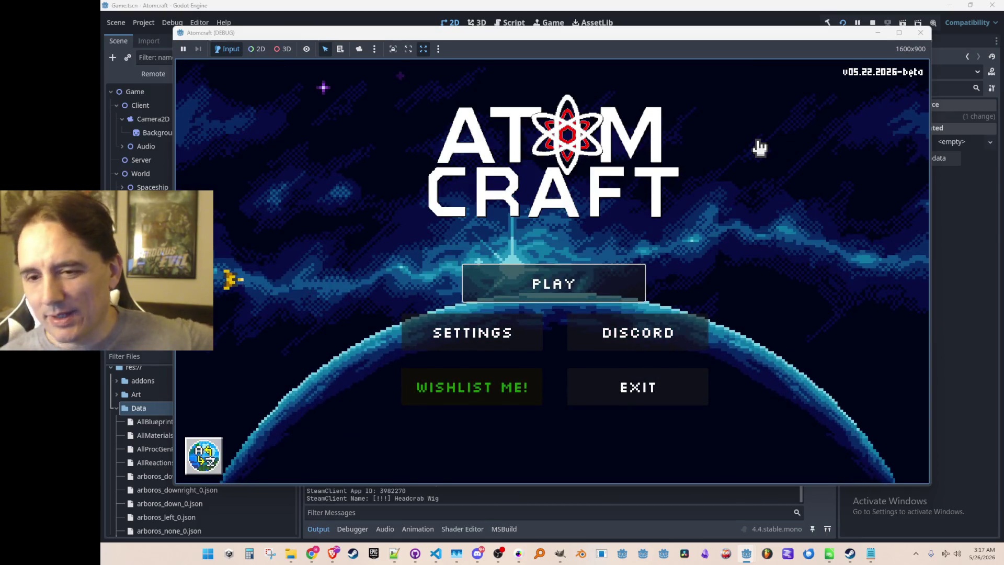
Start playing the NPC TEST H world using the A TEST 6 profile
click(563, 293)
scroll(554, 282, down, 5)
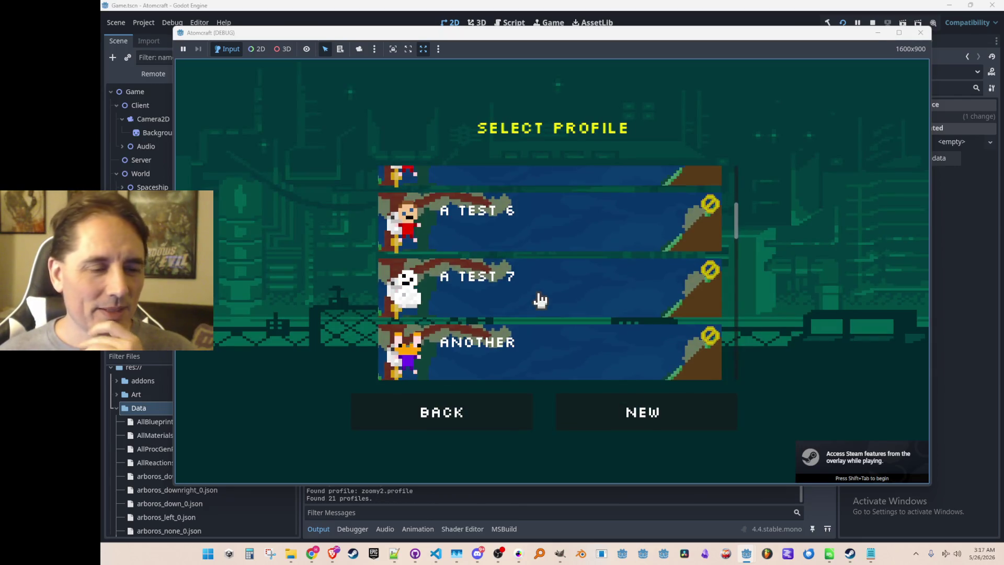
click(563, 219)
scroll(566, 262, down, 8)
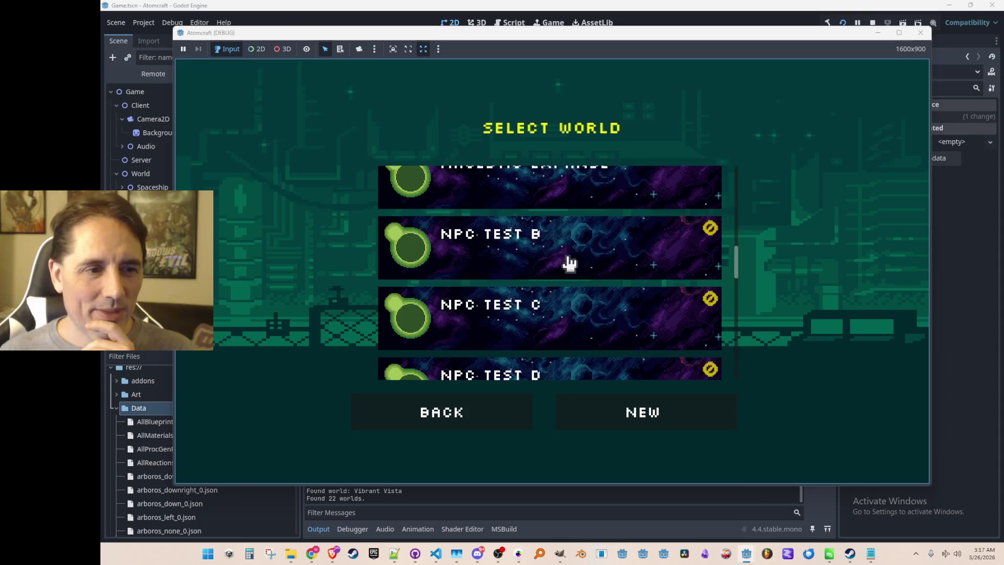
scroll(583, 272, down, 3)
click(588, 321)
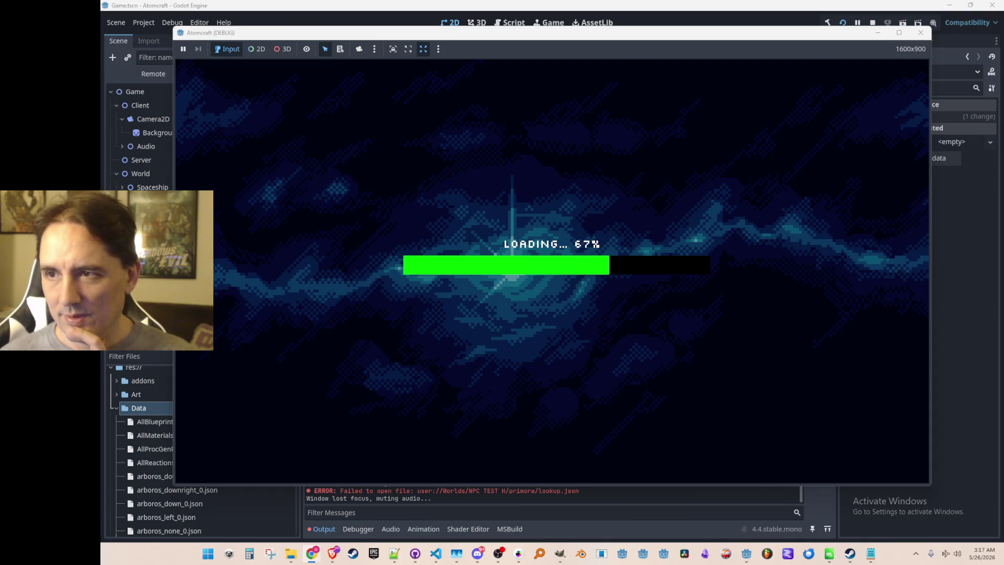
click(759, 212)
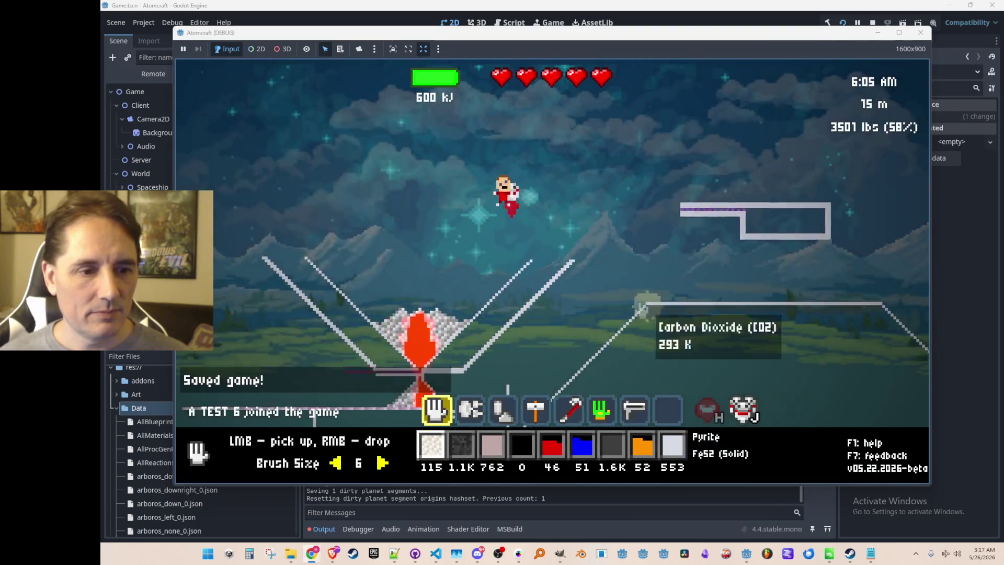
Move the heat gun from the inventory into the empty eighth hotbar slot
key(i)
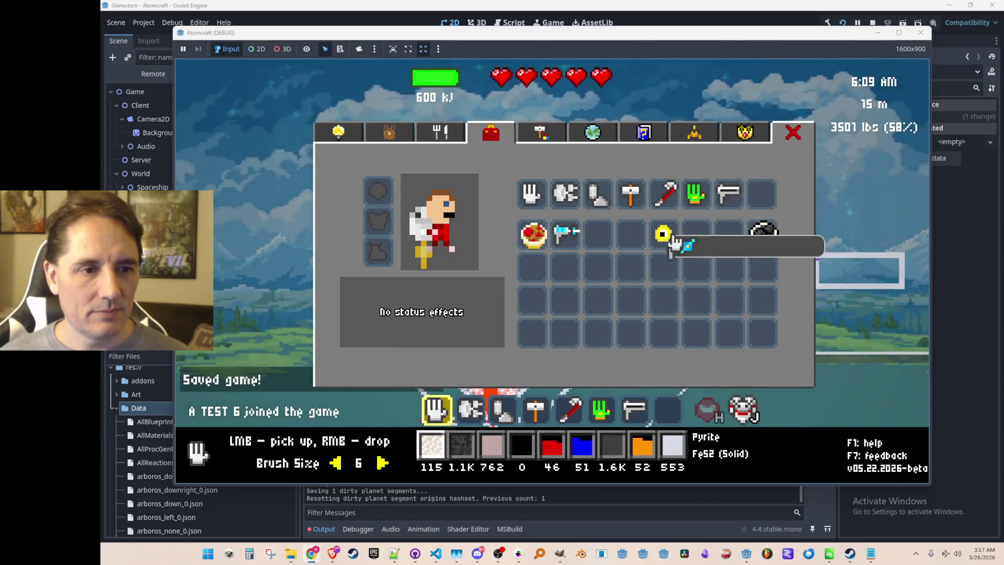
click(596, 233)
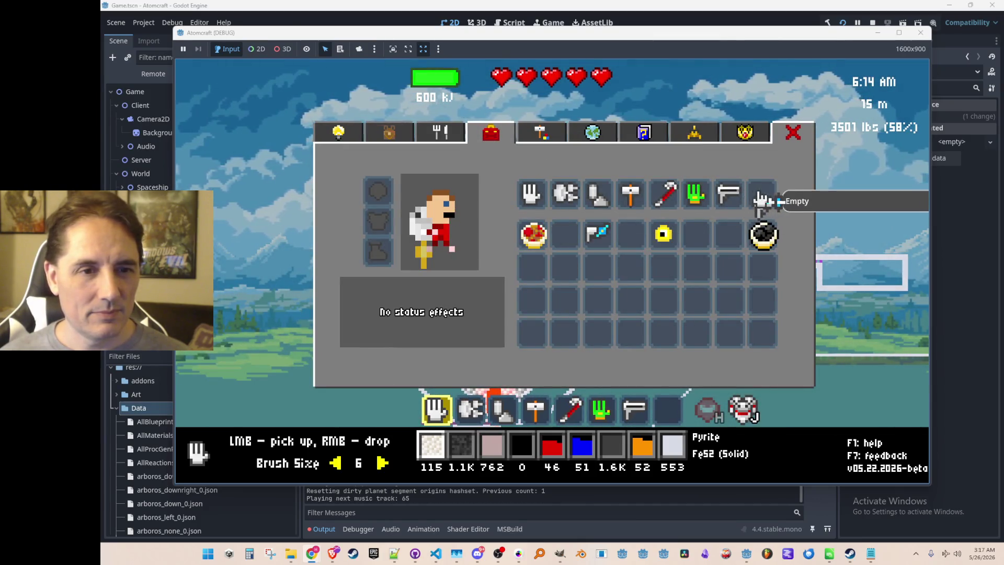
key(i)
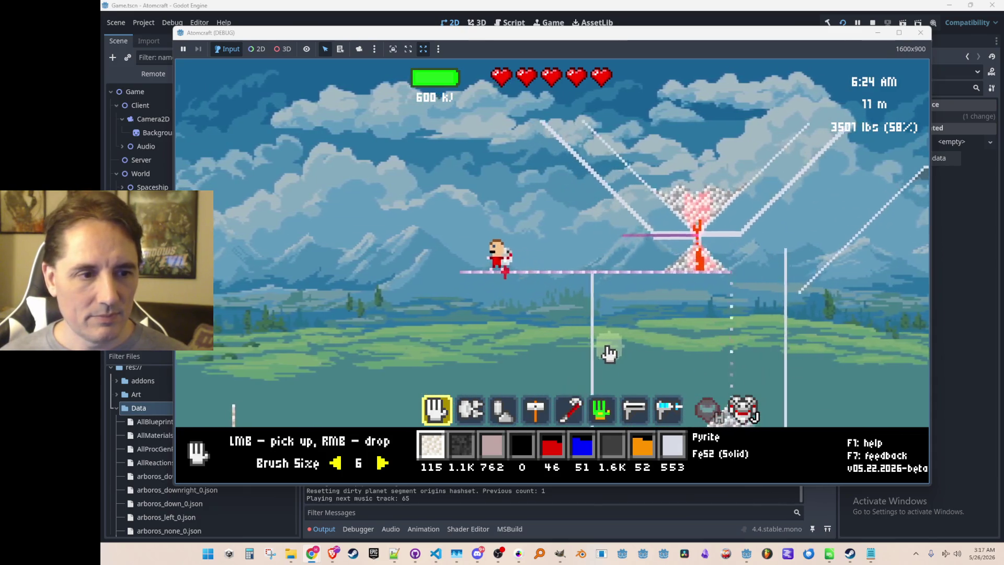
Fly right, equip the heat gun from slot 8 and melt the ice in the basin
key(d)
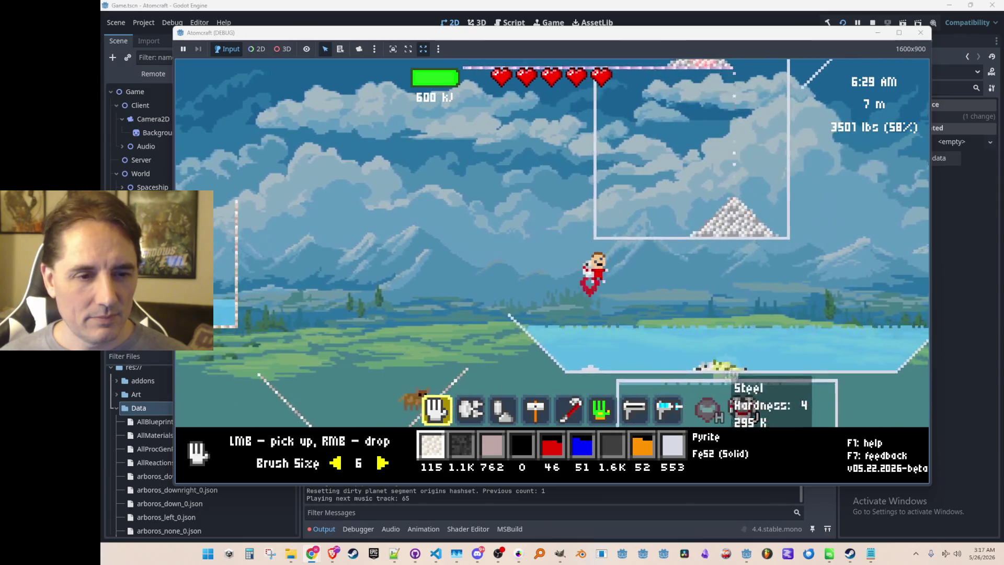
click(755, 386)
key(8)
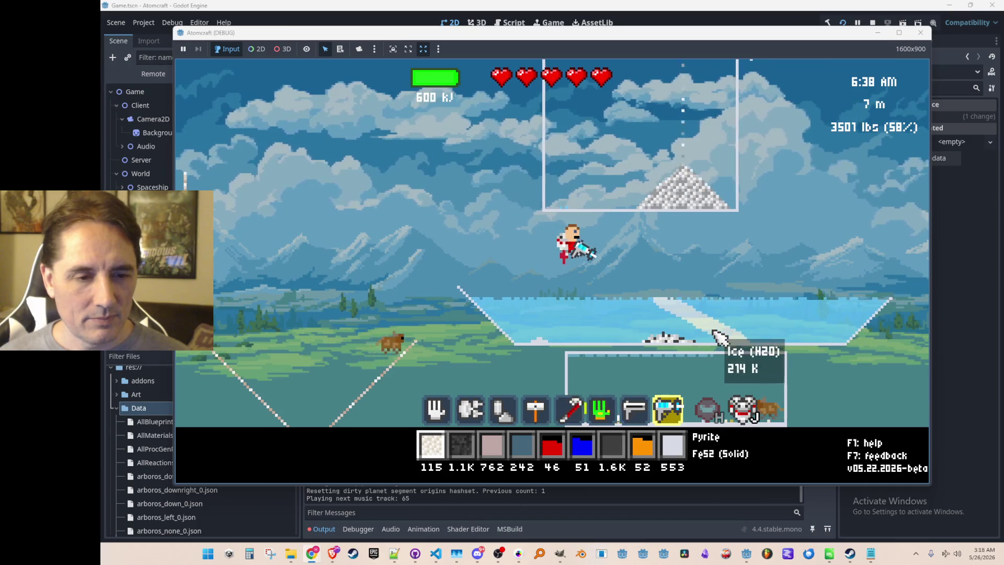
key(d)
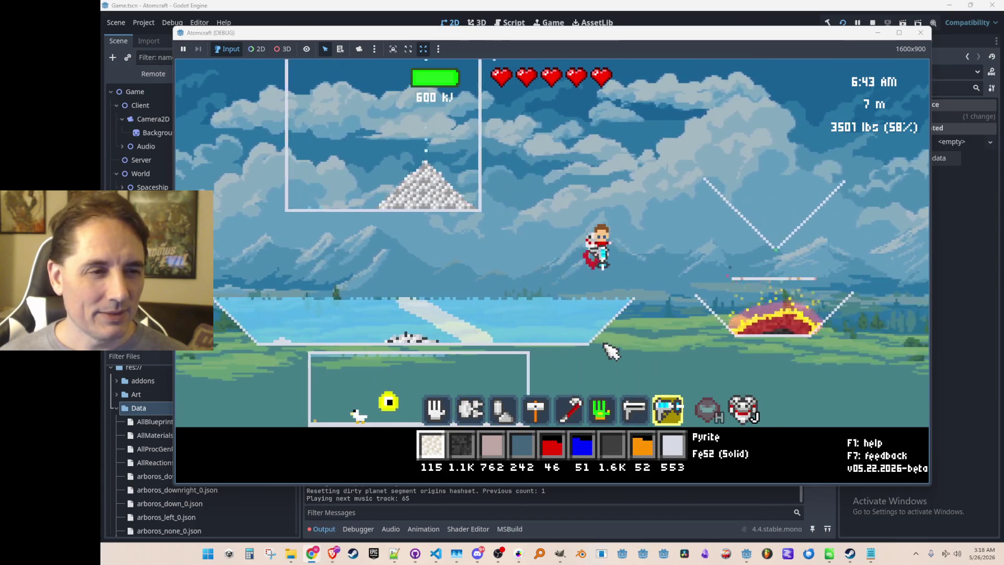
drag(500, 366, 512, 376)
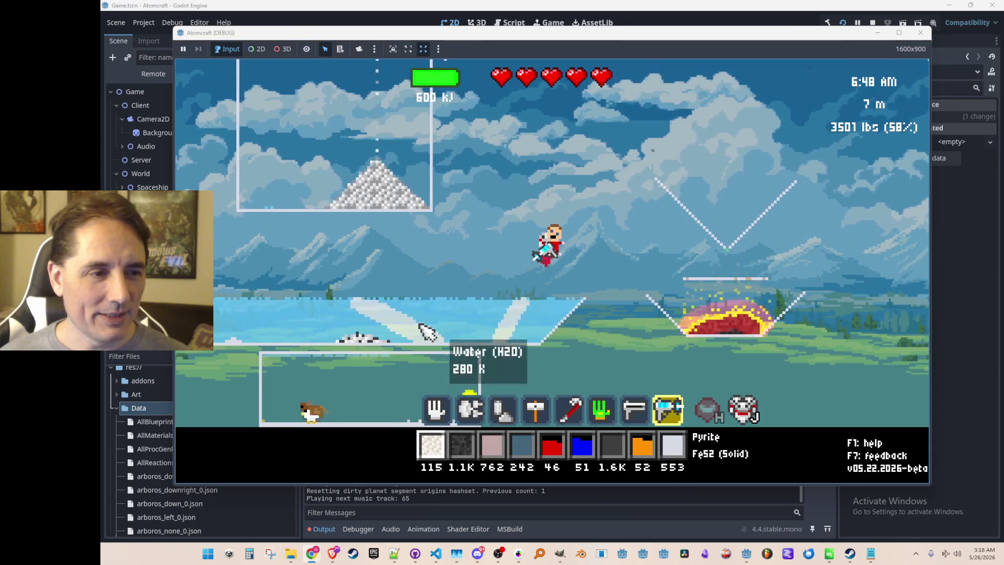
Fly up and right toward the lava pit, hovering at about 11 m altitude
key(d)
key(w)
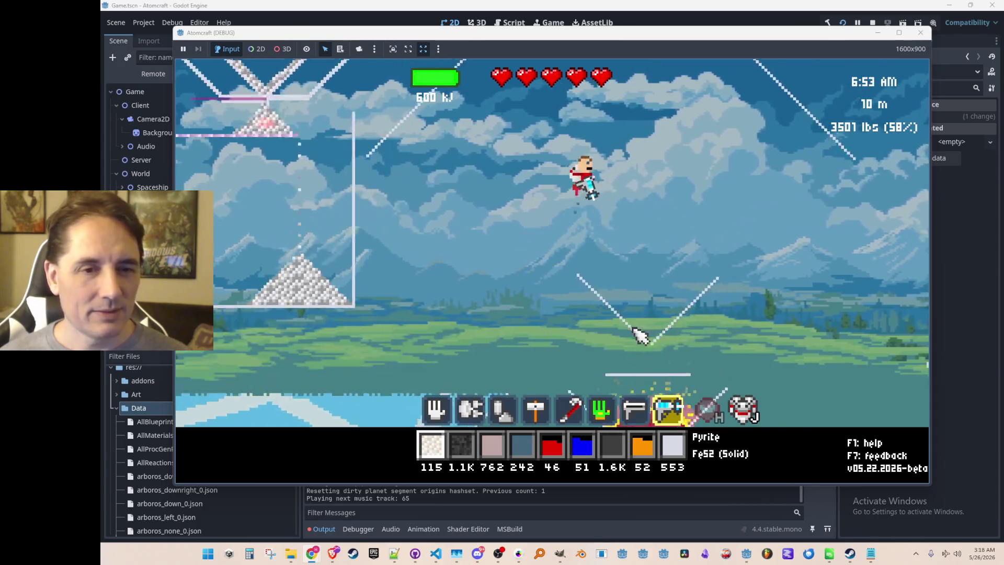
key(d)
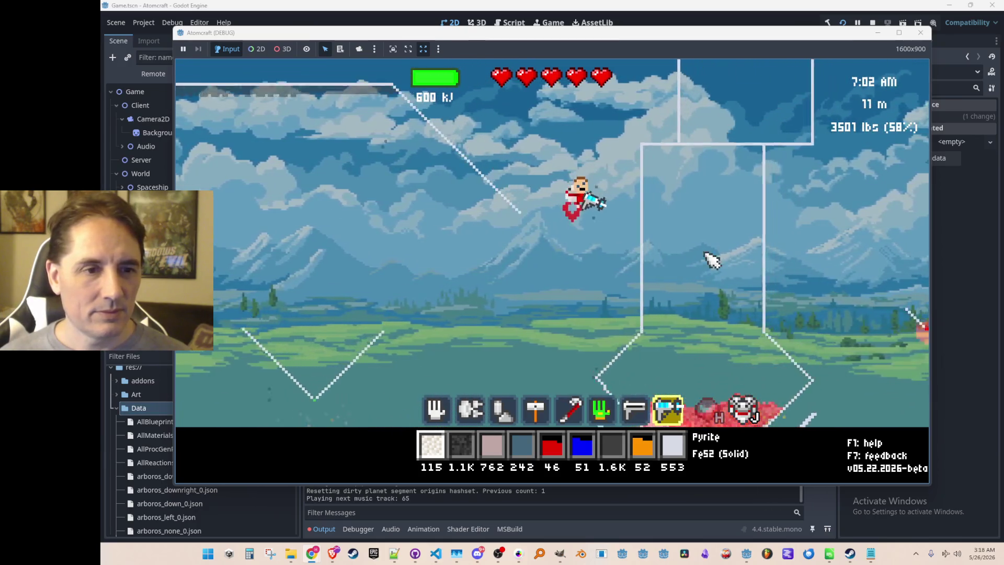
key(Return)
key(Escape)
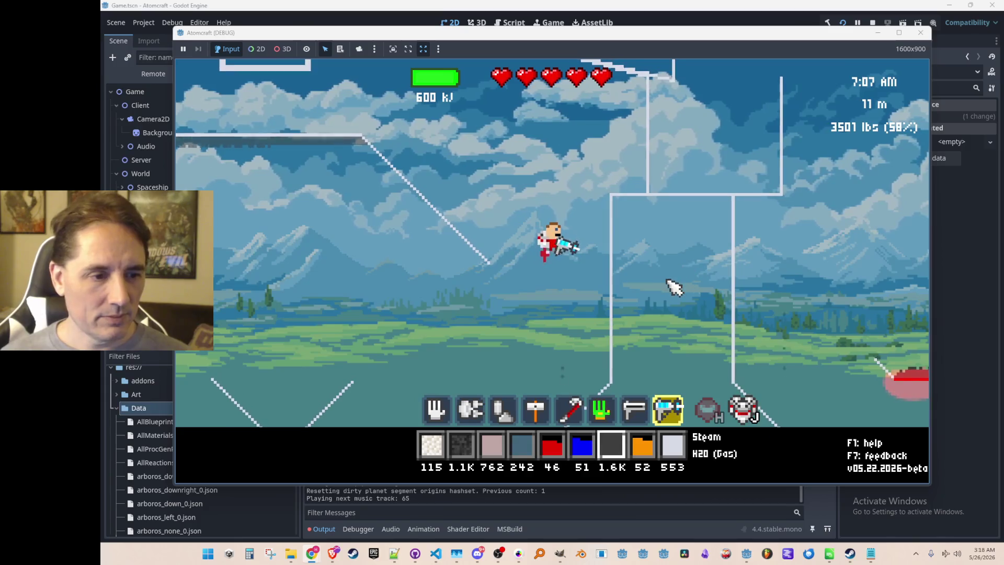
Filter the inventory's materials list by 'wat'
key(i)
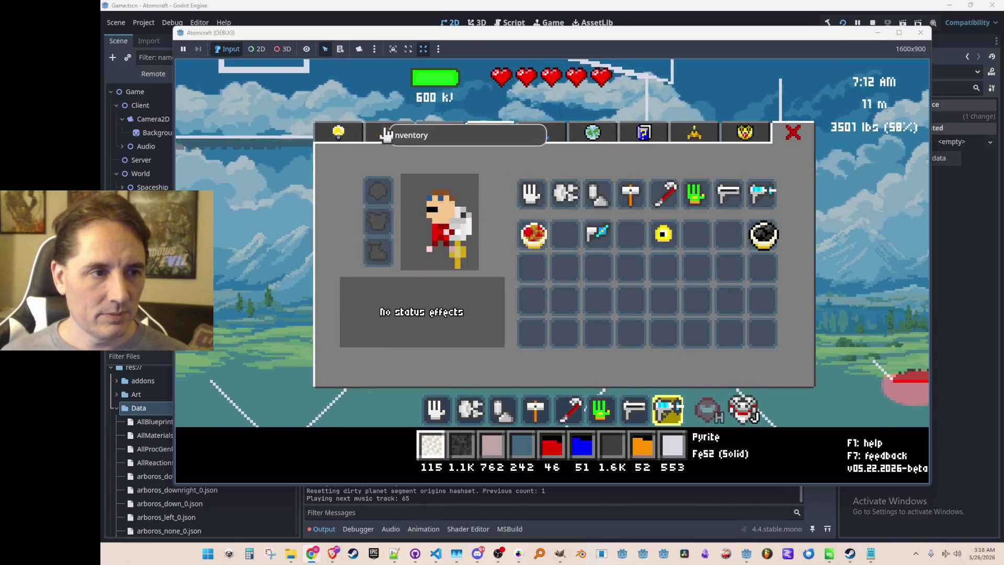
click(387, 134)
text(wat)
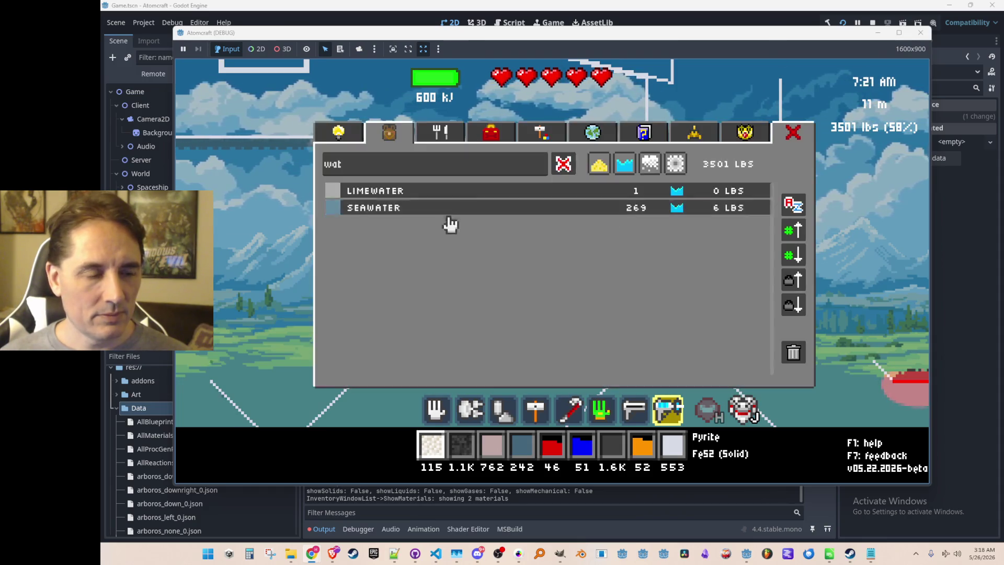
key(Escape)
text(give Wat)
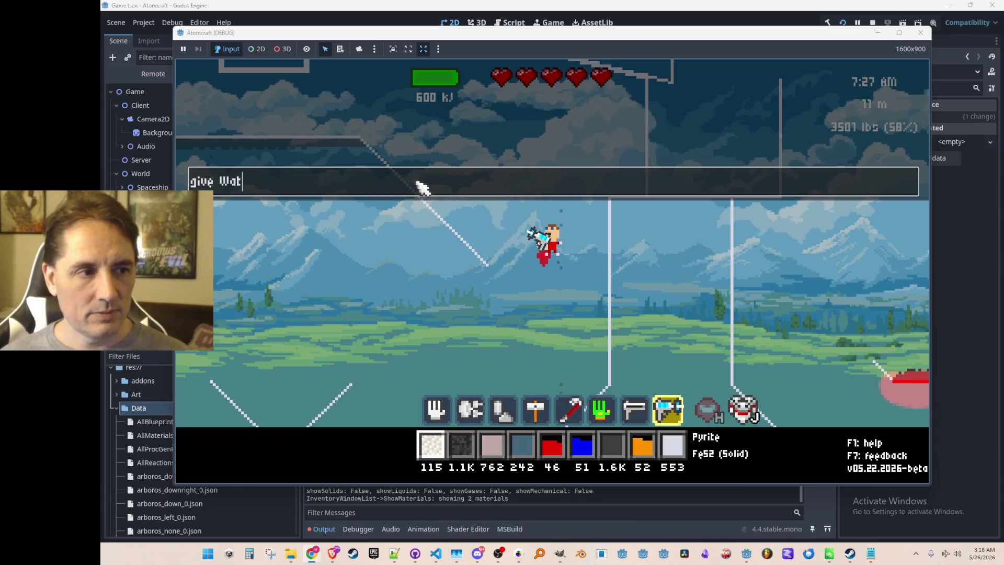
Run 'give Water' in the console and make Water the active material
text(er)
key(Return)
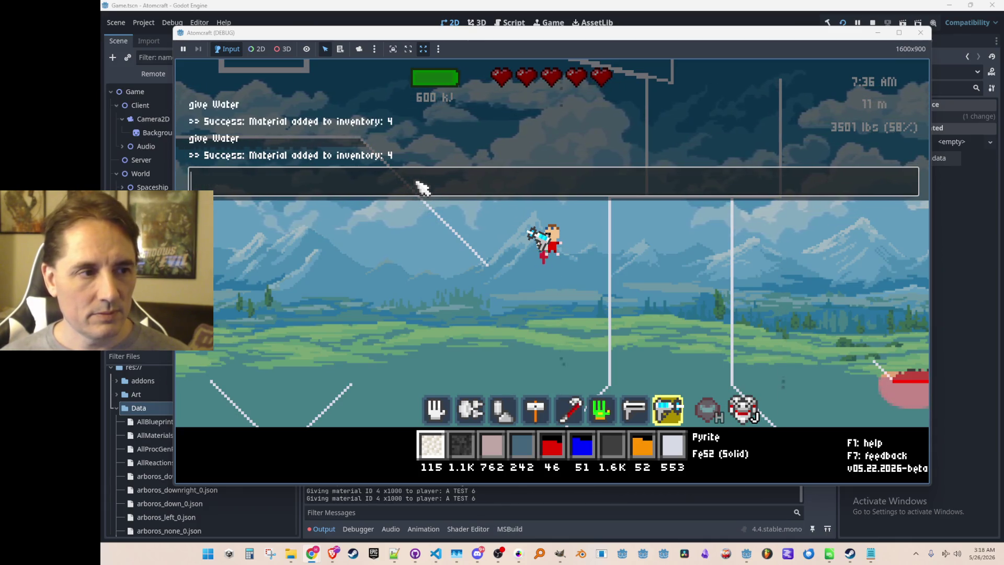
key(i)
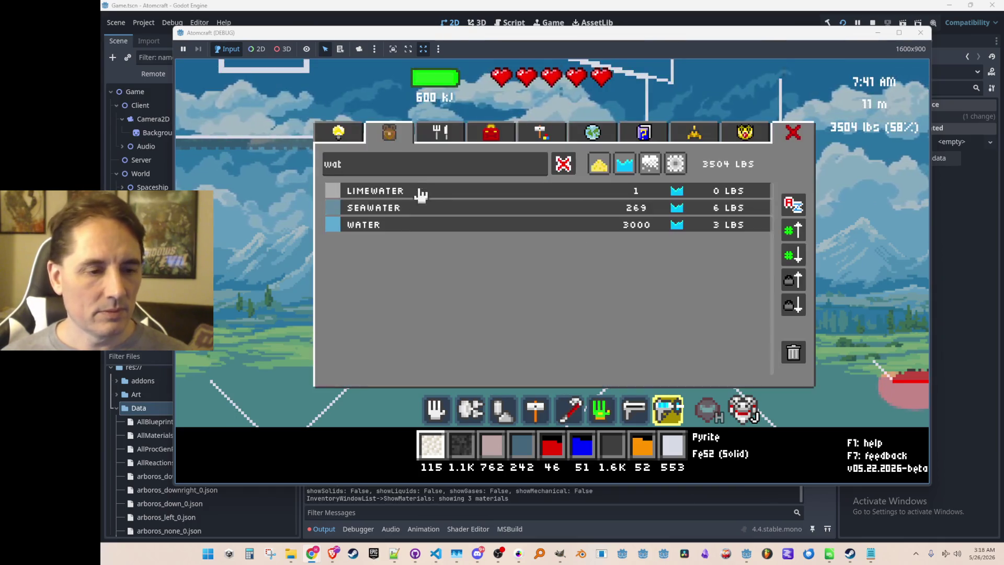
key(i)
key(i)
click(394, 232)
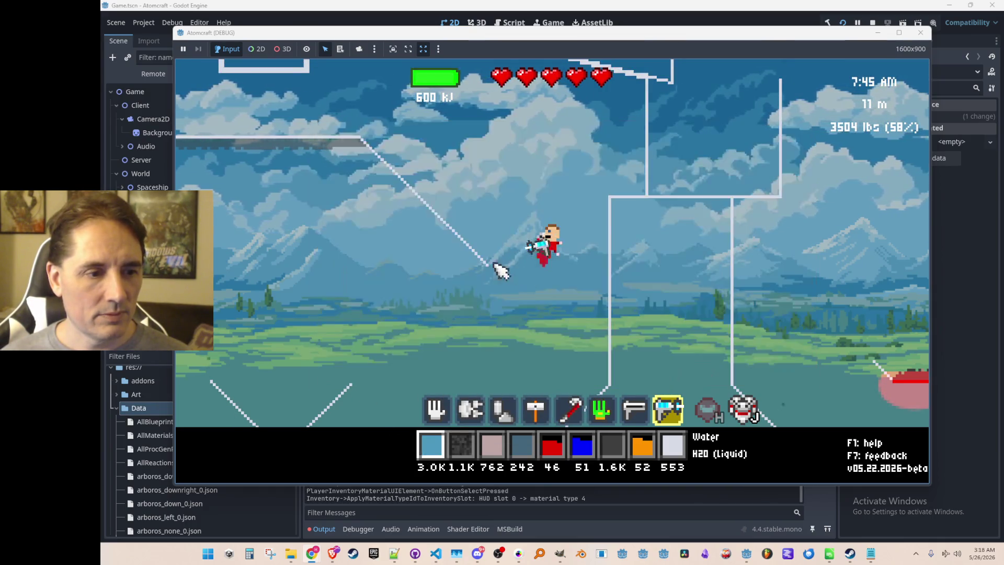
Spray water into the tall container over the lava pit until 1K Water remains
drag(665, 283, 682, 269)
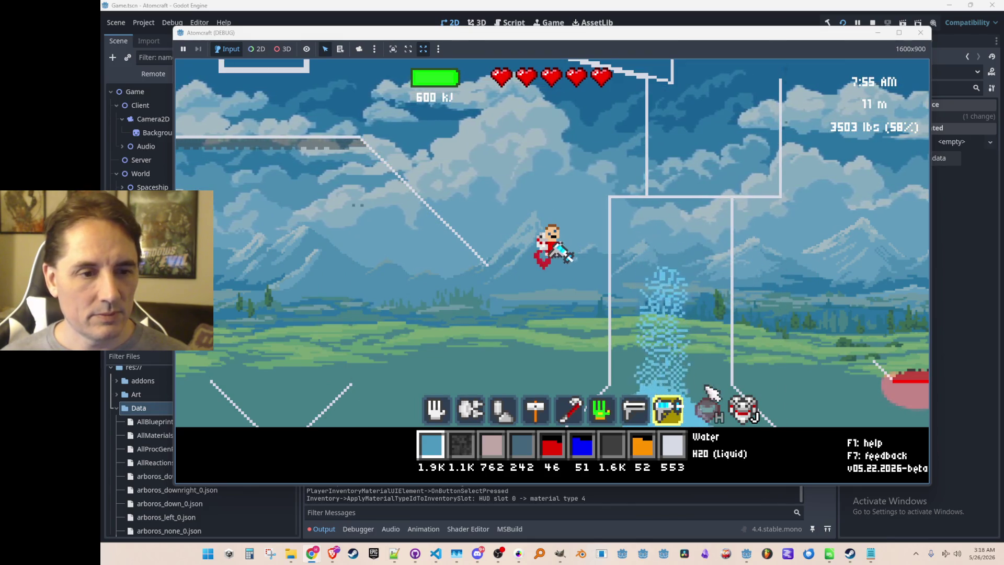
mouse_move(721, 387)
mouse_down()
mouse_move(766, 347)
mouse_move(716, 382)
mouse_move(787, 371)
mouse_move(810, 337)
mouse_up()
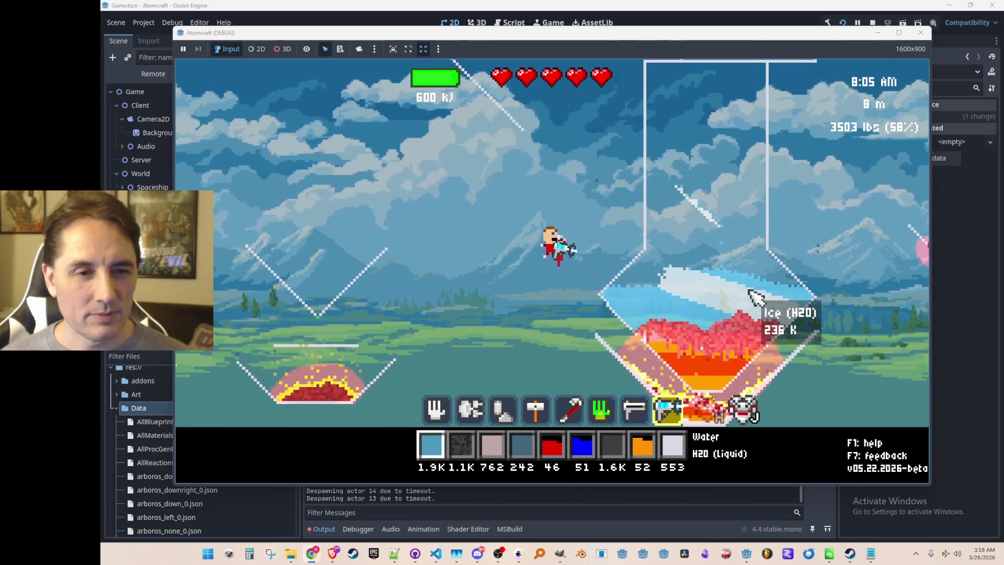
key(w)
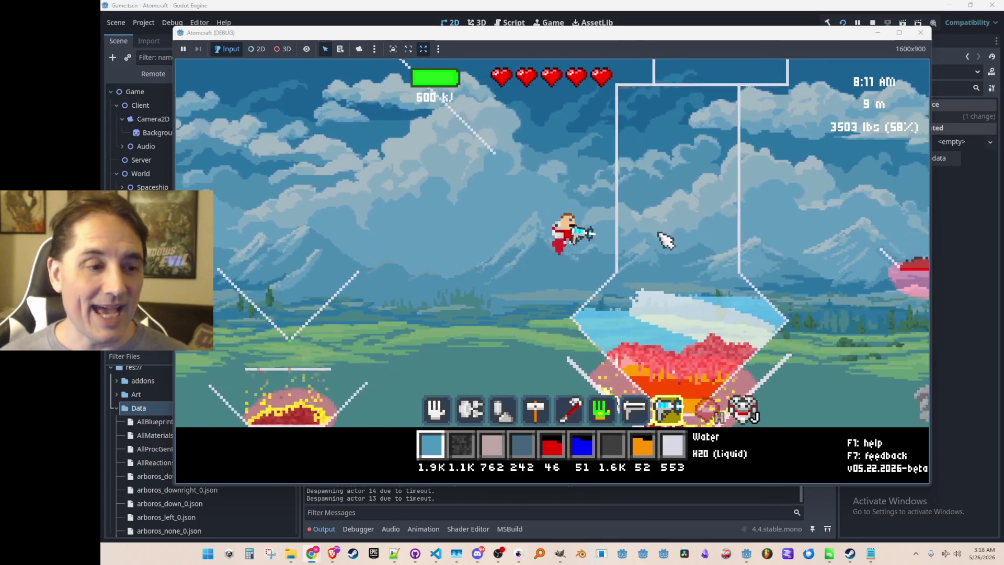
mouse_move(659, 234)
mouse_down()
mouse_move(653, 140)
mouse_move(649, 163)
mouse_move(712, 291)
mouse_move(734, 398)
mouse_up()
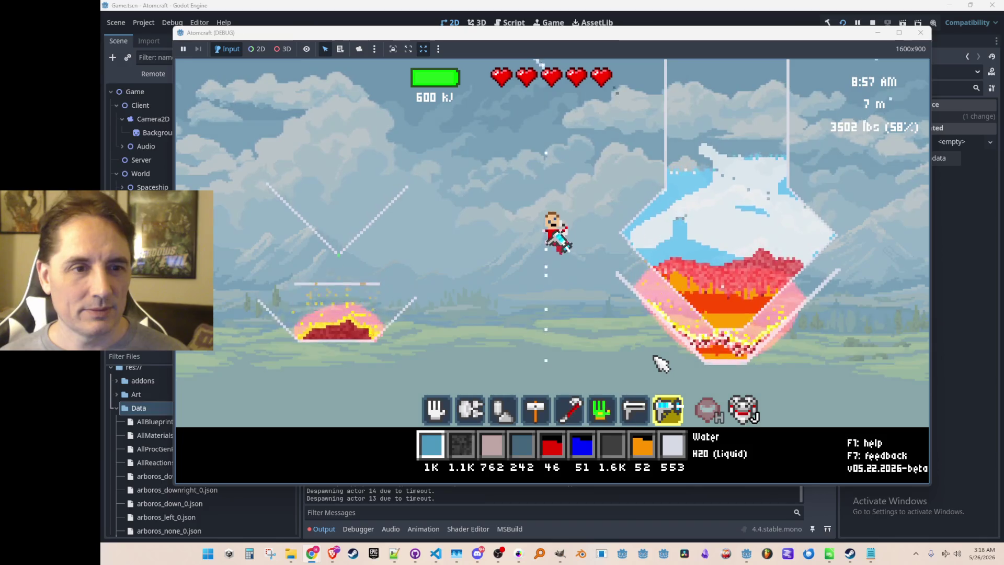
Fly left over the ice basin, then up and right to the large glowing funnel
key(a)
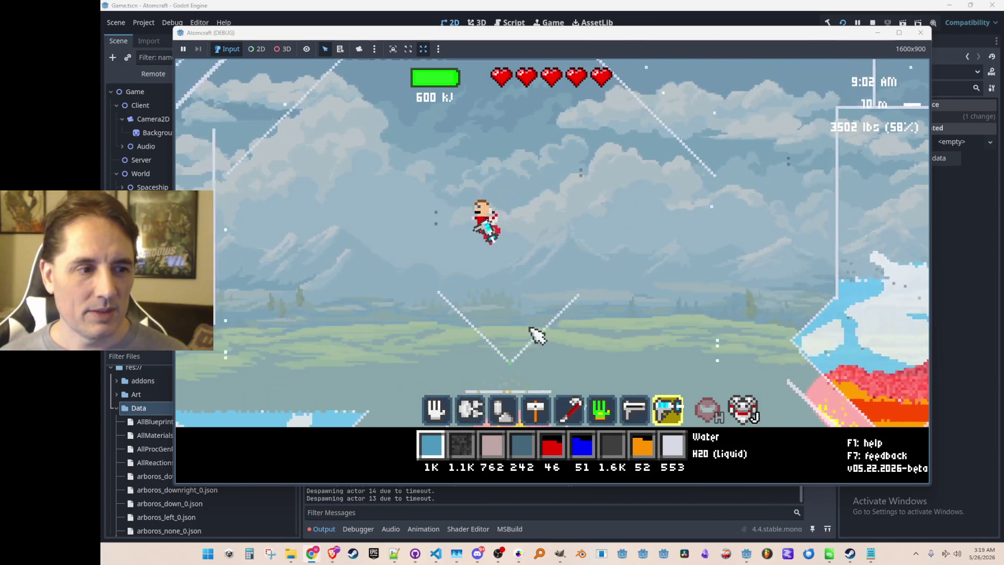
key(a)
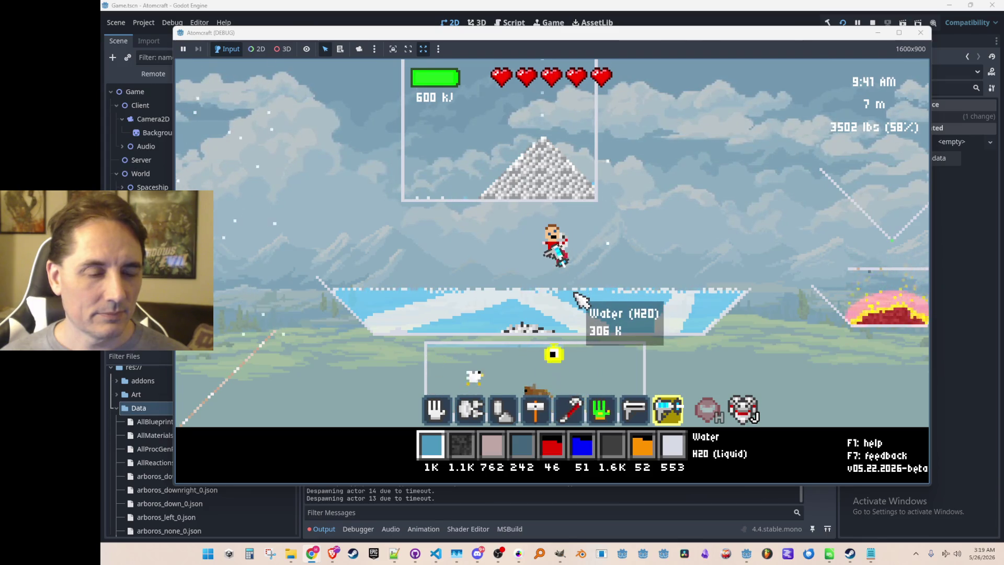
key(d)
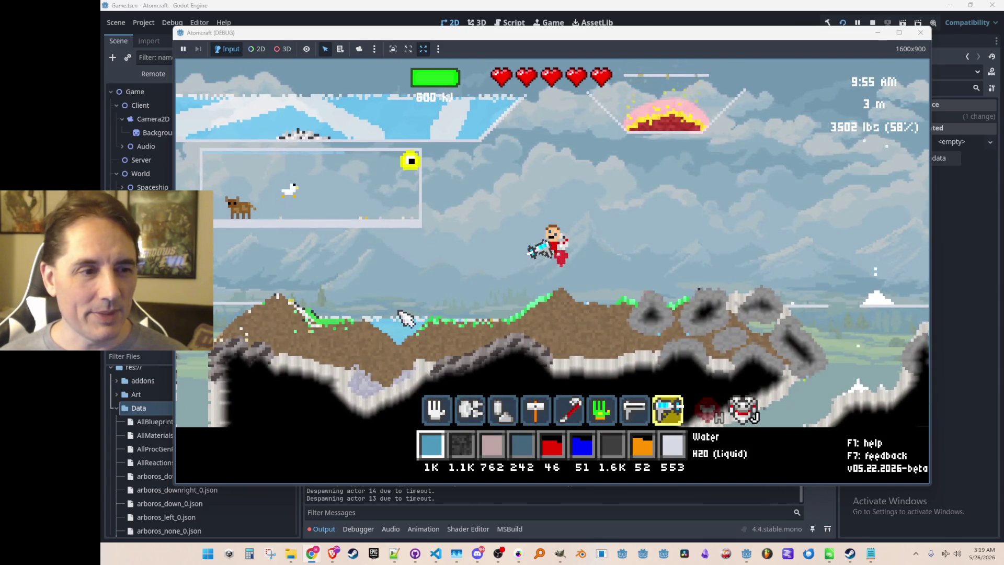
key(w)
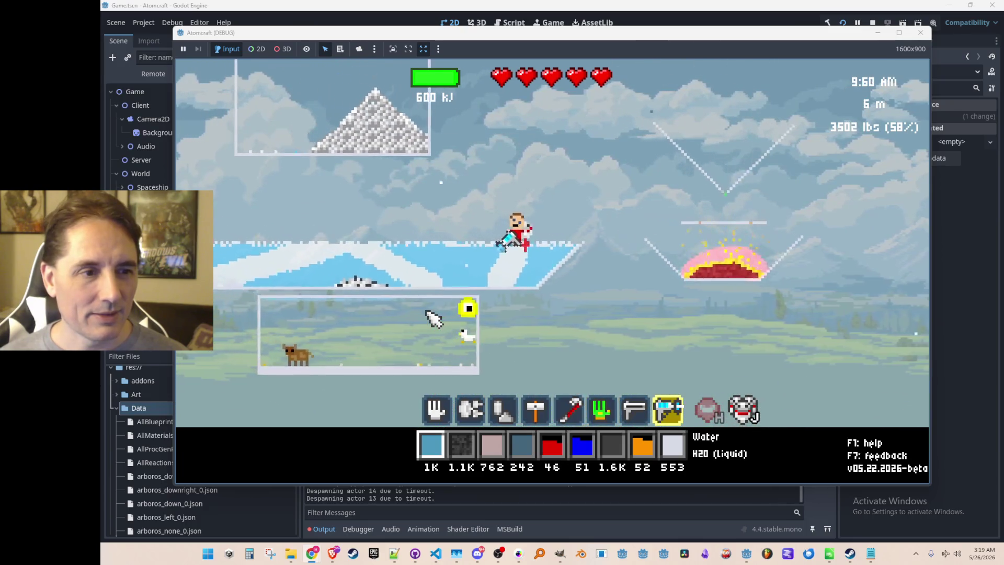
key(a)
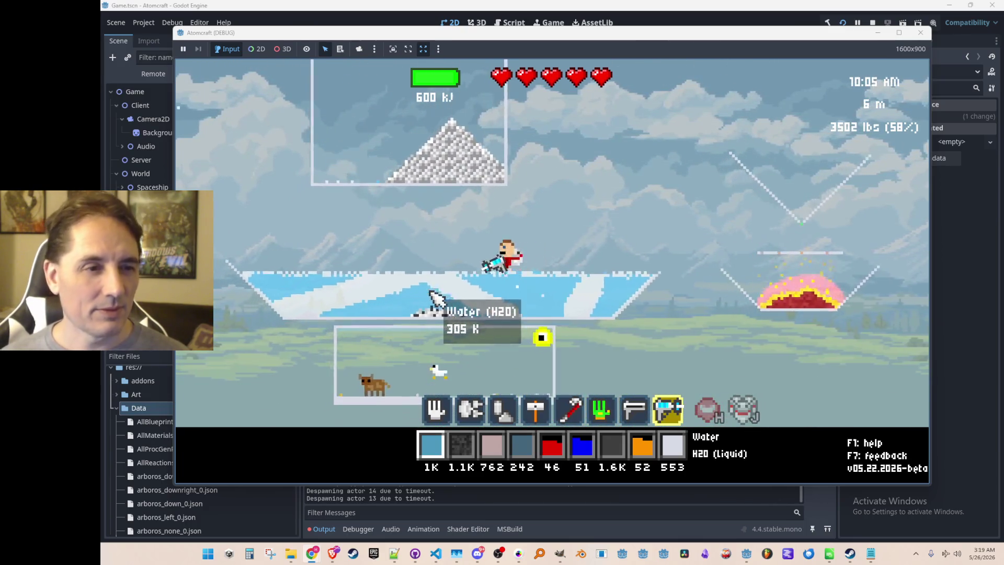
key(a)
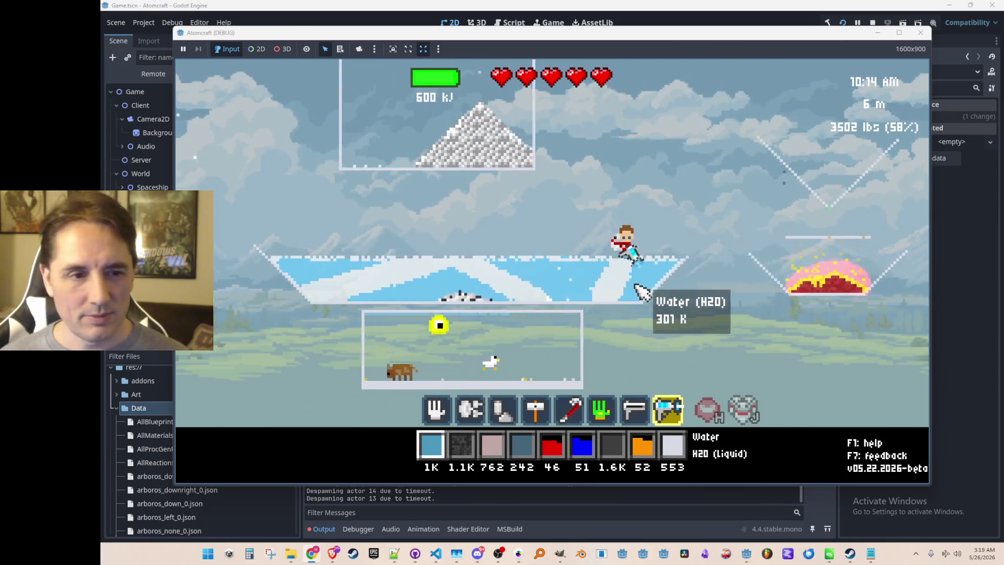
key(w)
key(d)
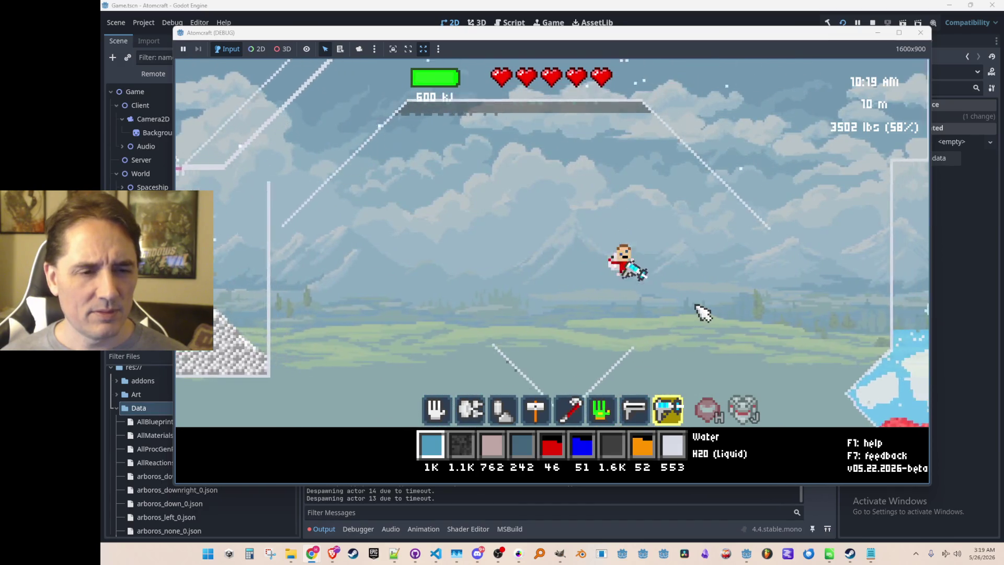
key(d)
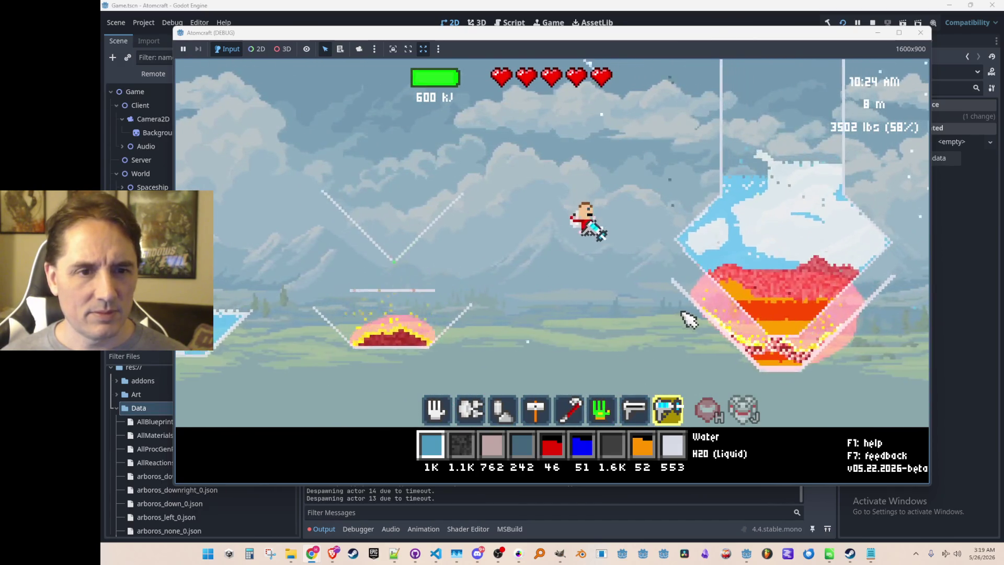
Spray water onto the hot funnel until only 33 Water remains, then climb above it
mouse_move(655, 183)
mouse_down()
mouse_move(625, 138)
mouse_move(710, 354)
mouse_move(683, 231)
mouse_move(634, 161)
mouse_move(723, 315)
mouse_move(732, 291)
mouse_move(716, 139)
mouse_move(591, 78)
mouse_move(706, 224)
mouse_up()
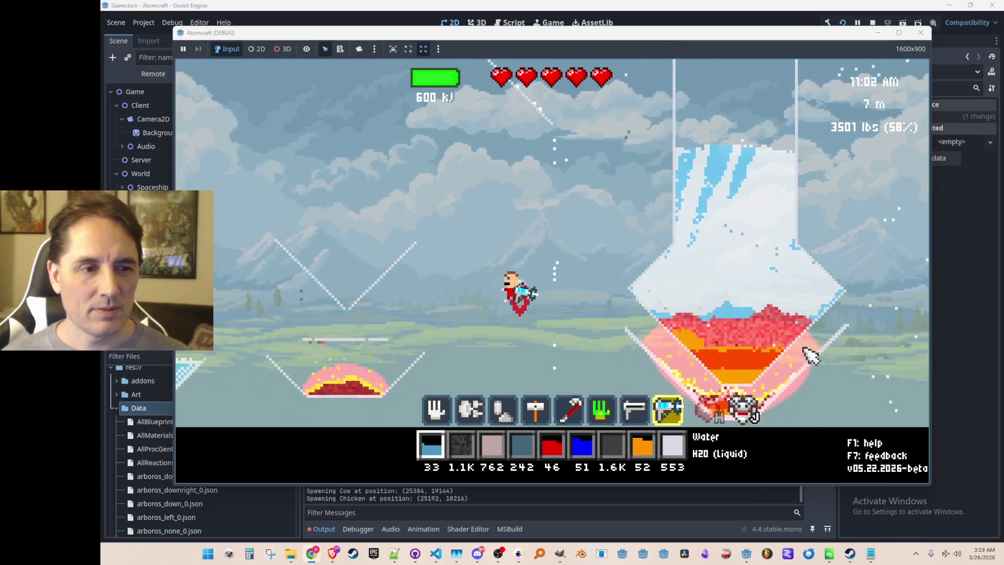
key(d)
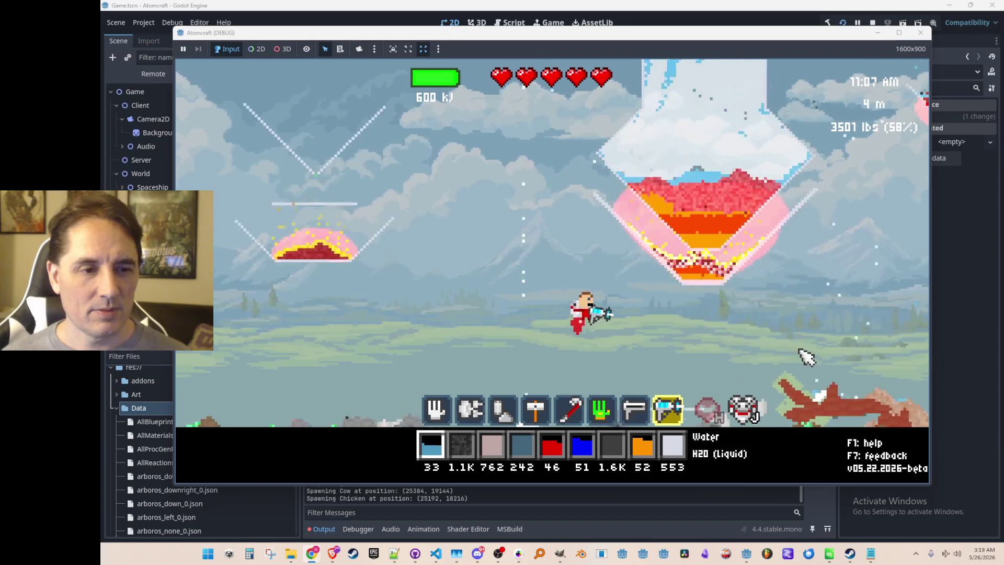
key(d)
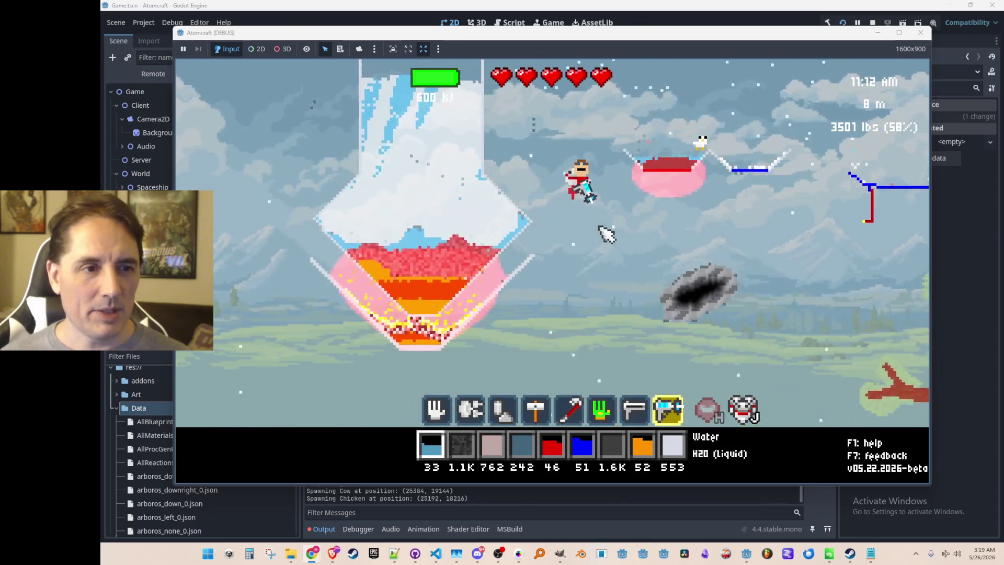
key(w)
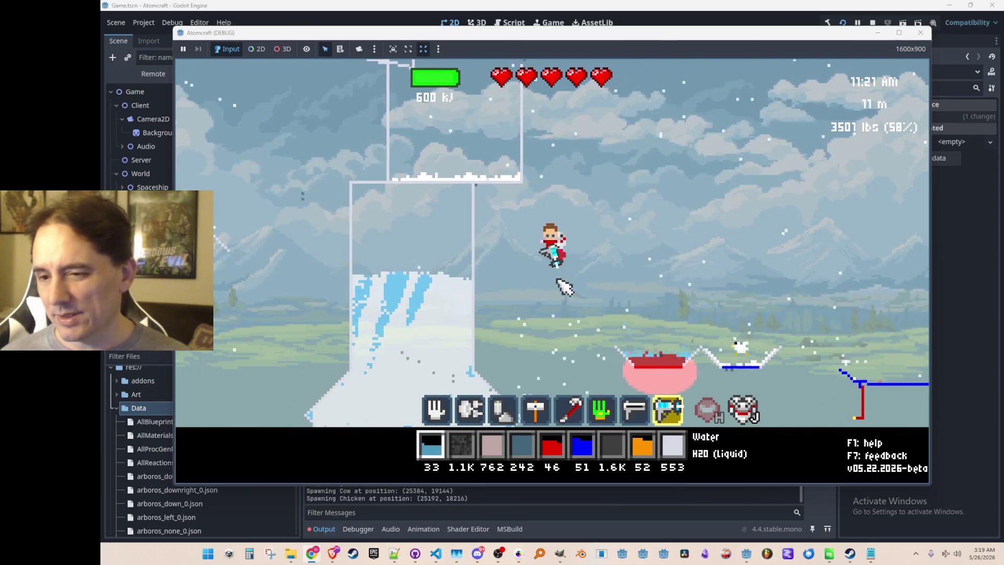
Equip the heat gun from slot 7, blast the container's ice, and open the console
key(w)
key(a)
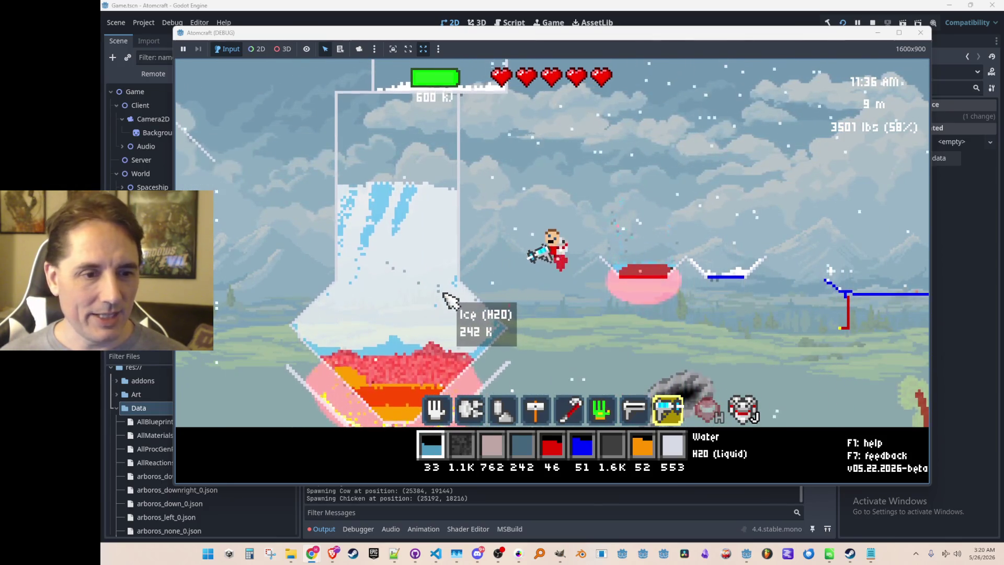
key(1)
key(7)
drag(429, 277, 414, 269)
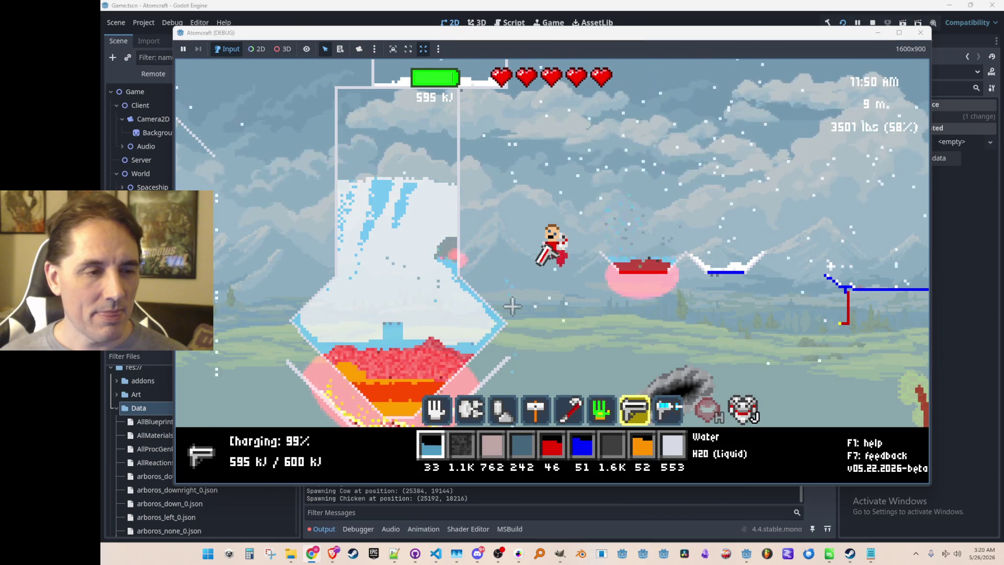
key(w)
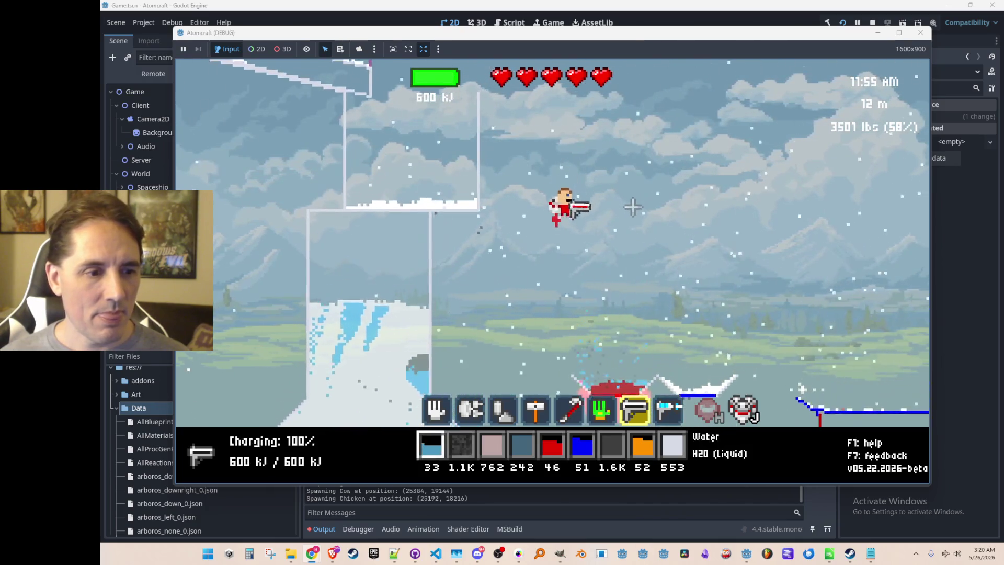
key(grave)
text(give Wat)
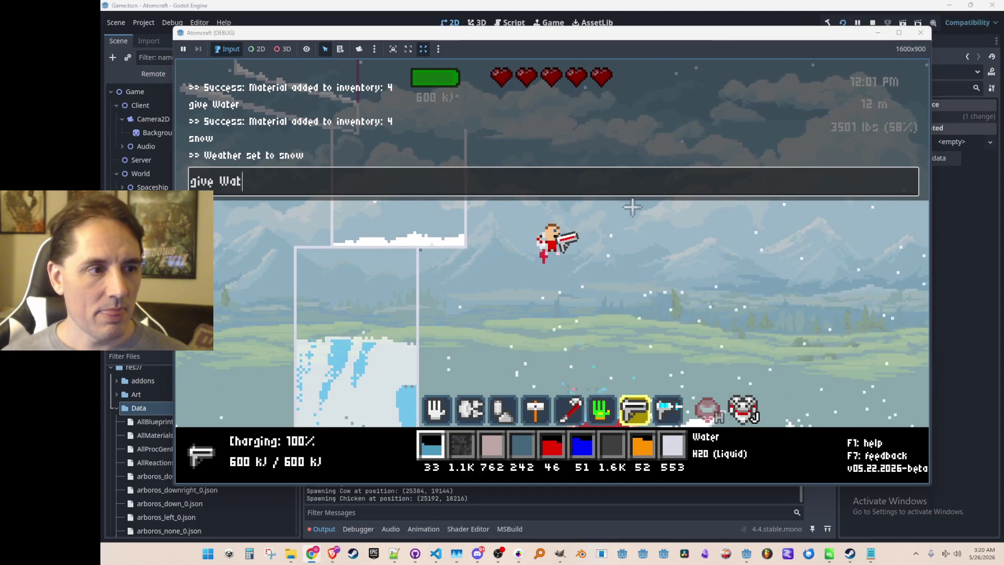
Run 'give Water' twice to refill the Water stock to 2.0K
text(er)
key(Return)
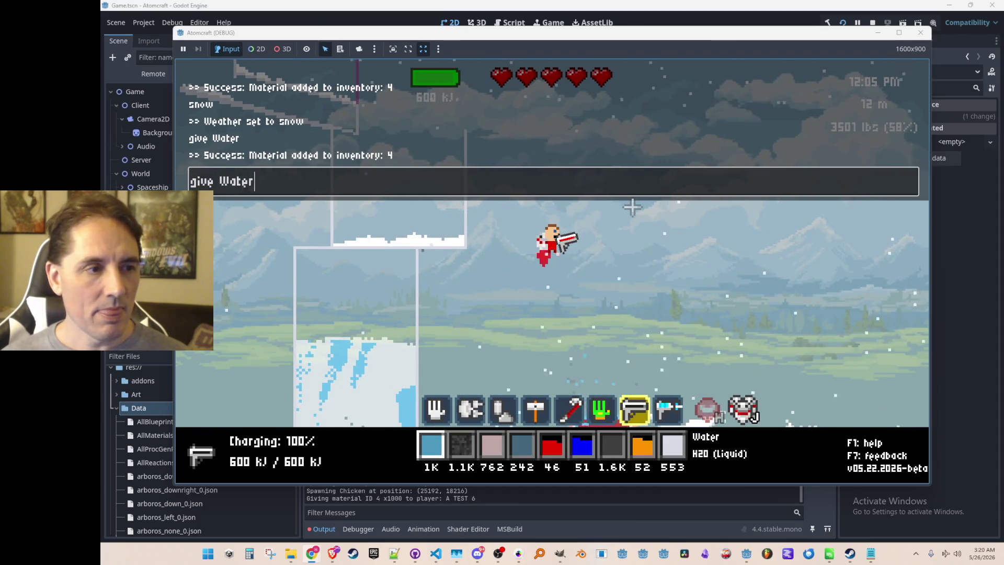
key(Return)
key(grave)
key(w)
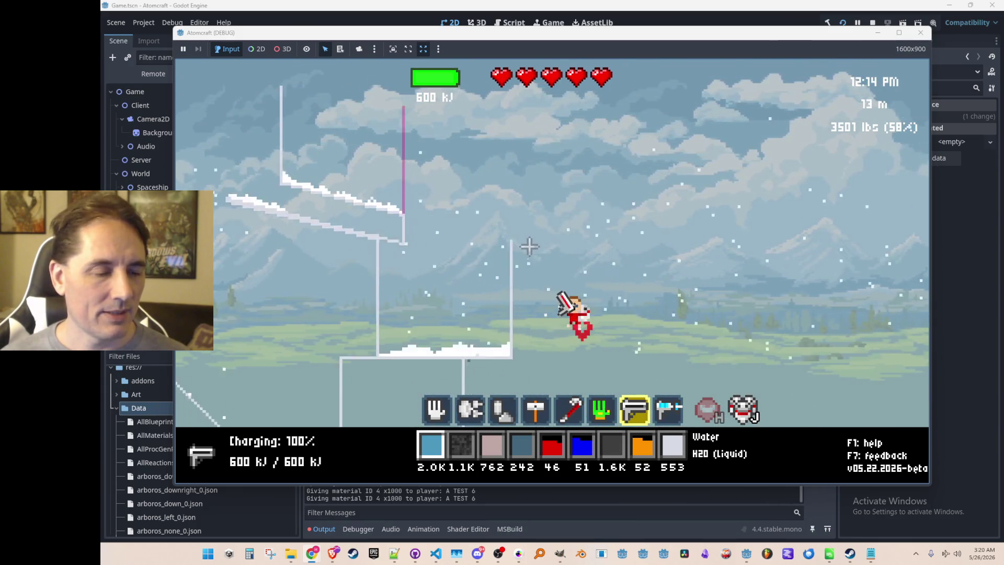
Fly up to the snowy left ledge and spray all the water onto it
key(w)
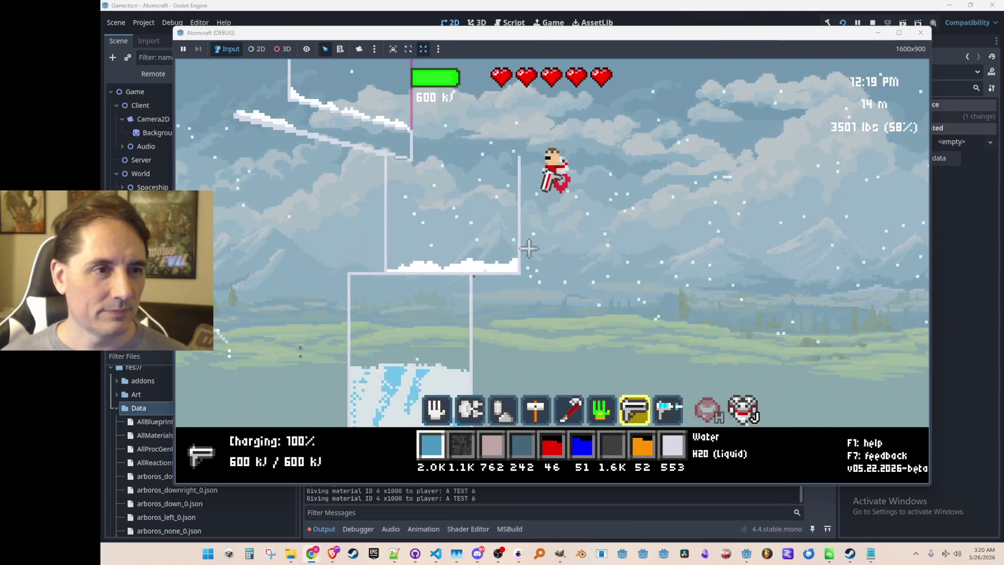
key(d)
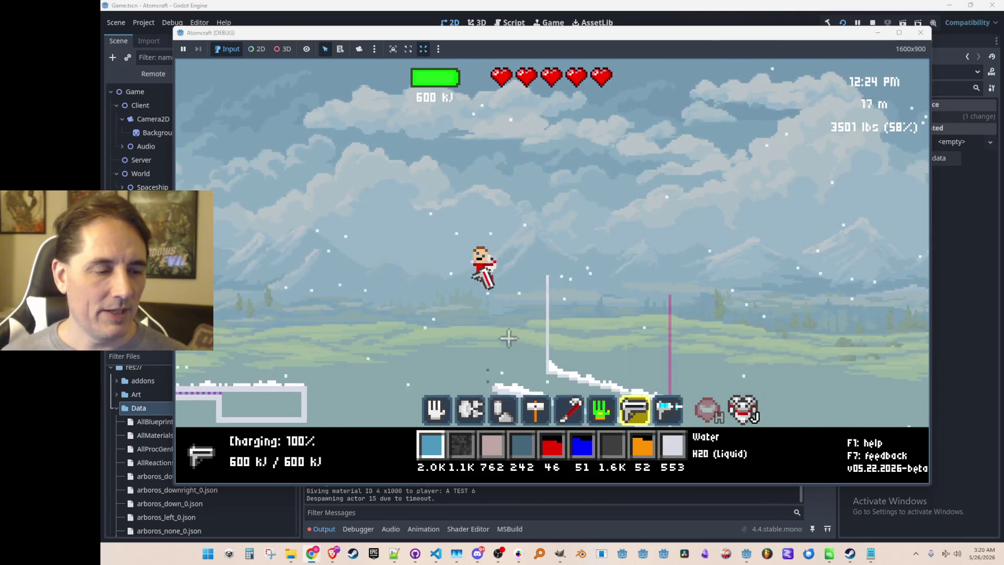
key(w)
mouse_move(416, 108)
mouse_down()
mouse_move(342, 77)
mouse_move(381, 65)
mouse_move(382, 105)
mouse_move(366, 105)
mouse_up()
scroll(377, 117, up, 4)
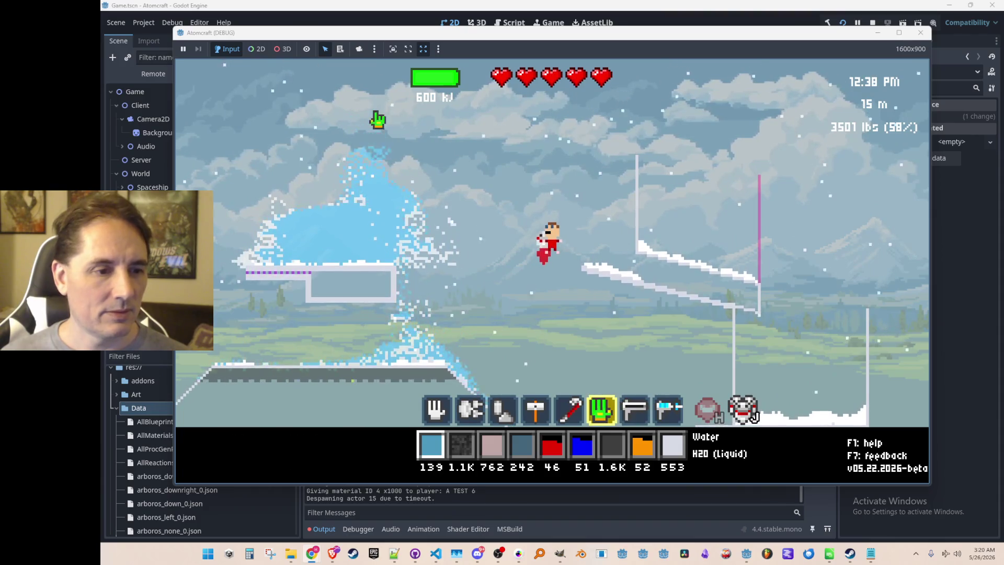
scroll(379, 119, up, 2)
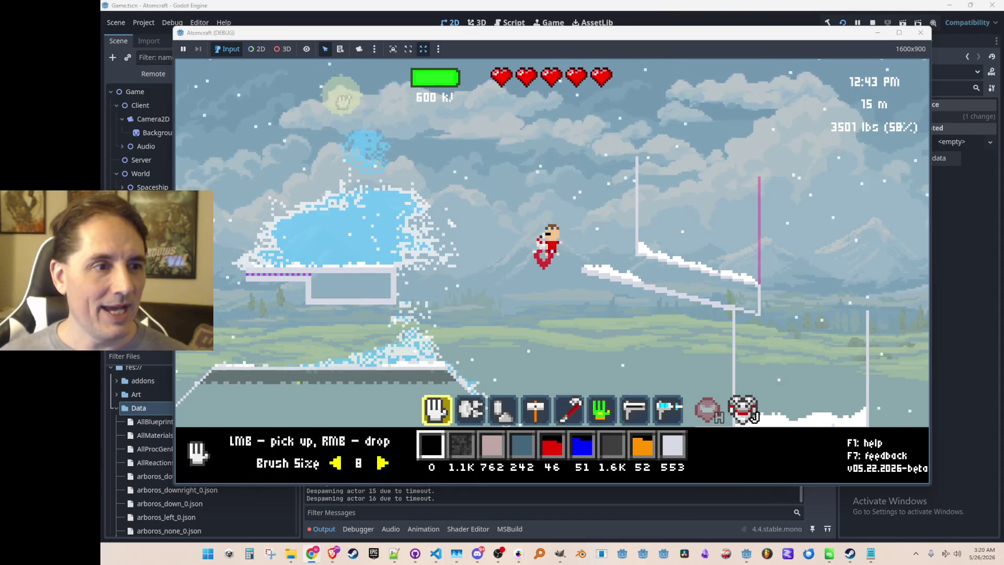
Fly down past the funnel and back up, equipping the fully charged 600 kJ heat gun
key(d)
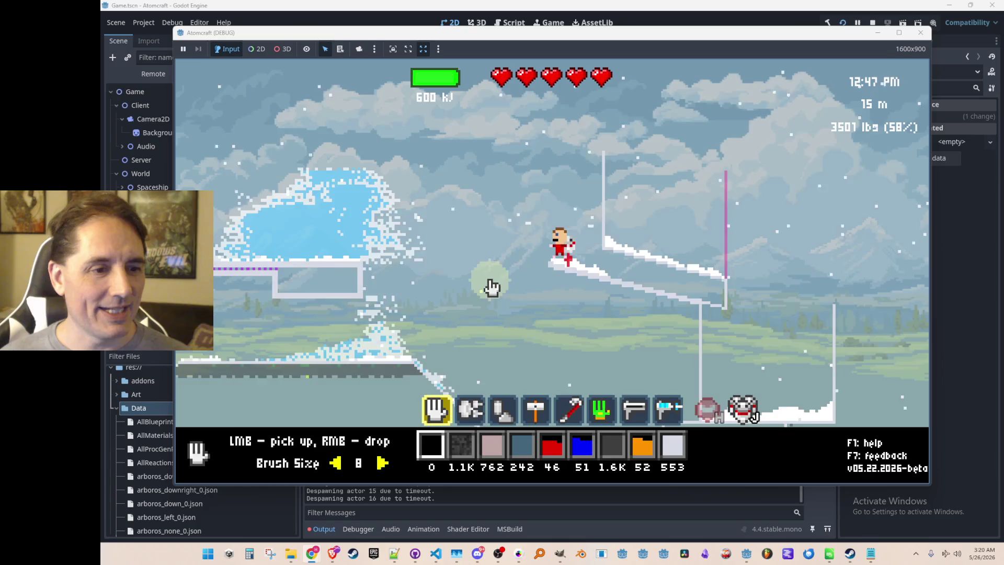
key(a)
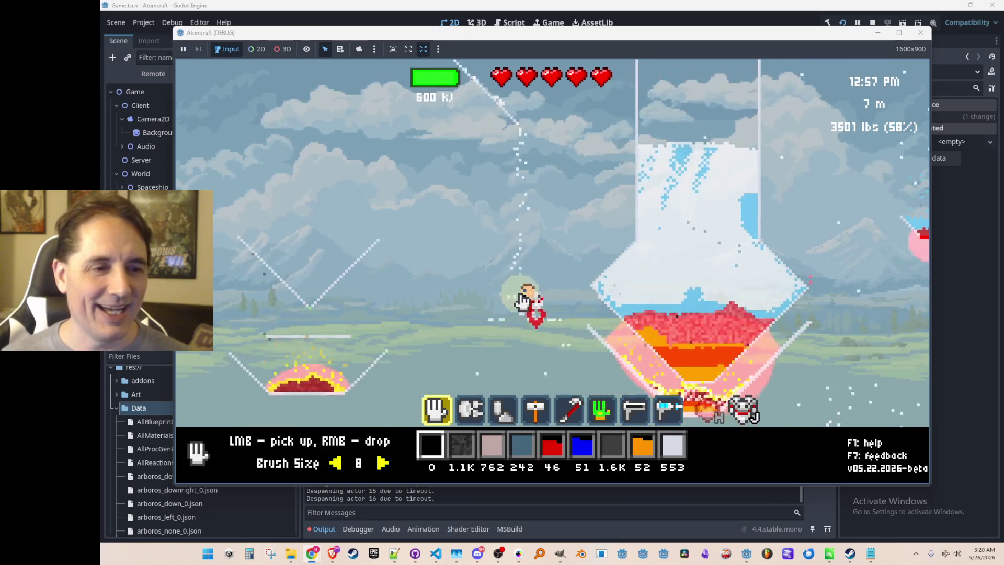
key(w)
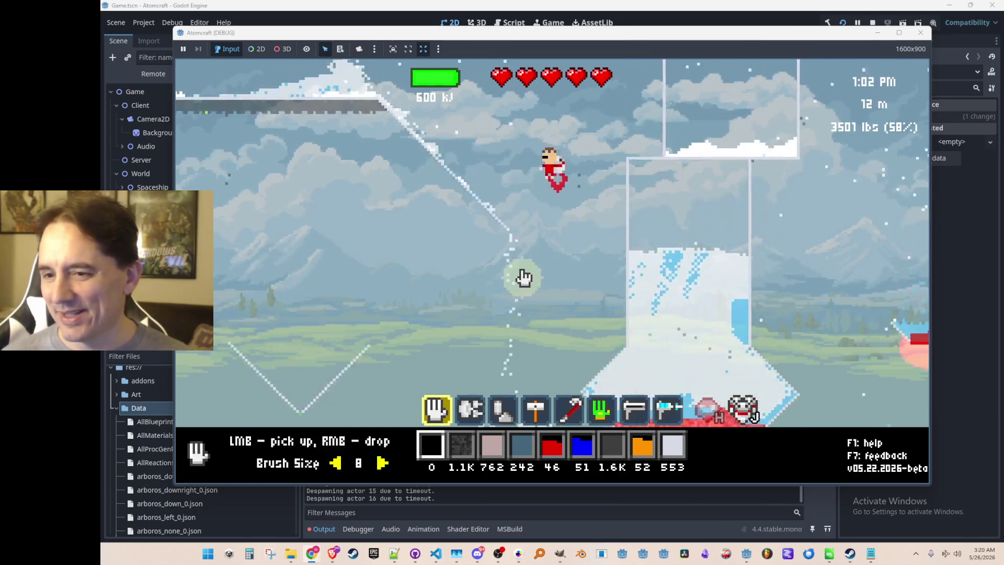
key(a)
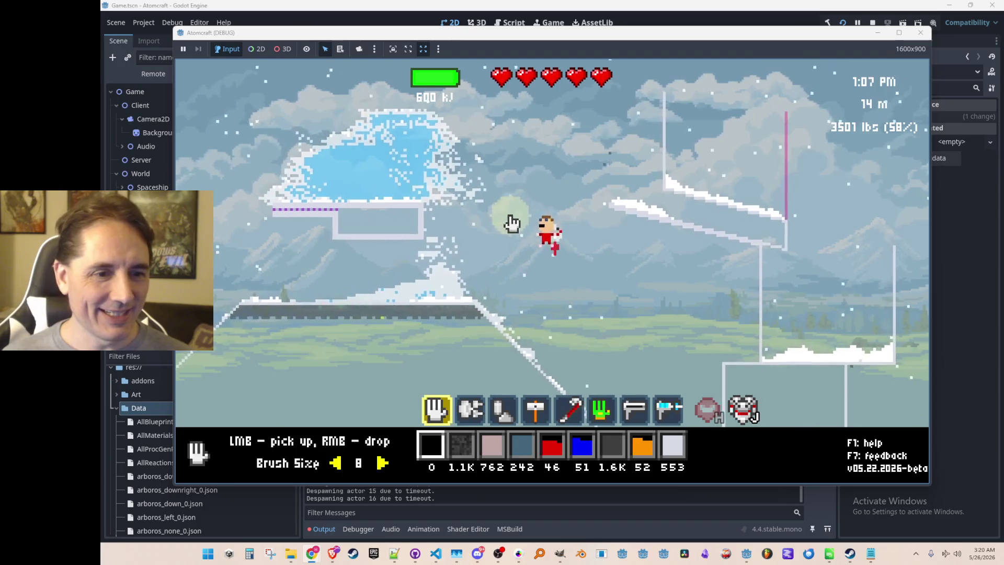
key(7)
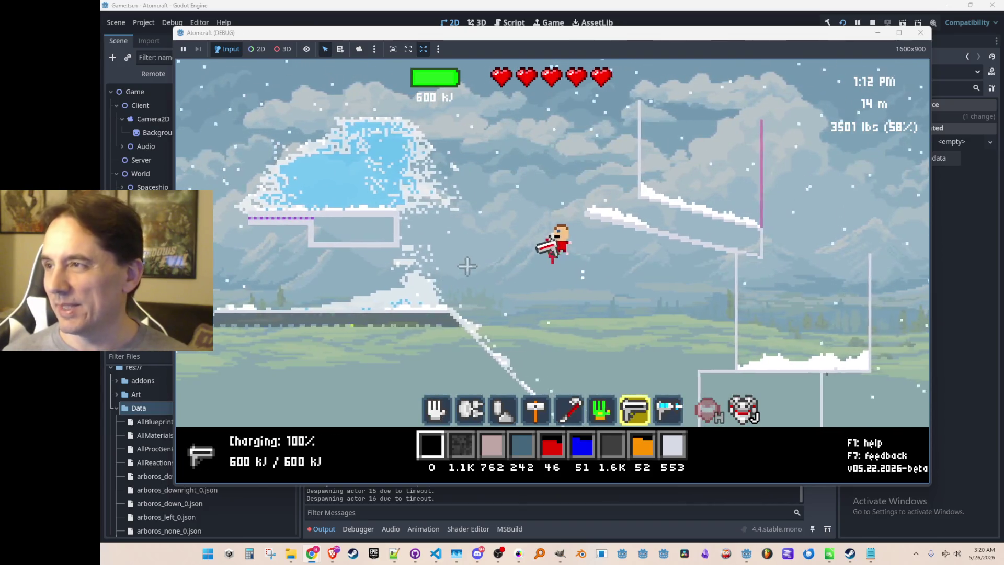
Melt the ice on the slope, in the tall container and on the snowy ledge
mouse_move(415, 282)
mouse_down()
mouse_move(392, 218)
mouse_move(459, 186)
mouse_up()
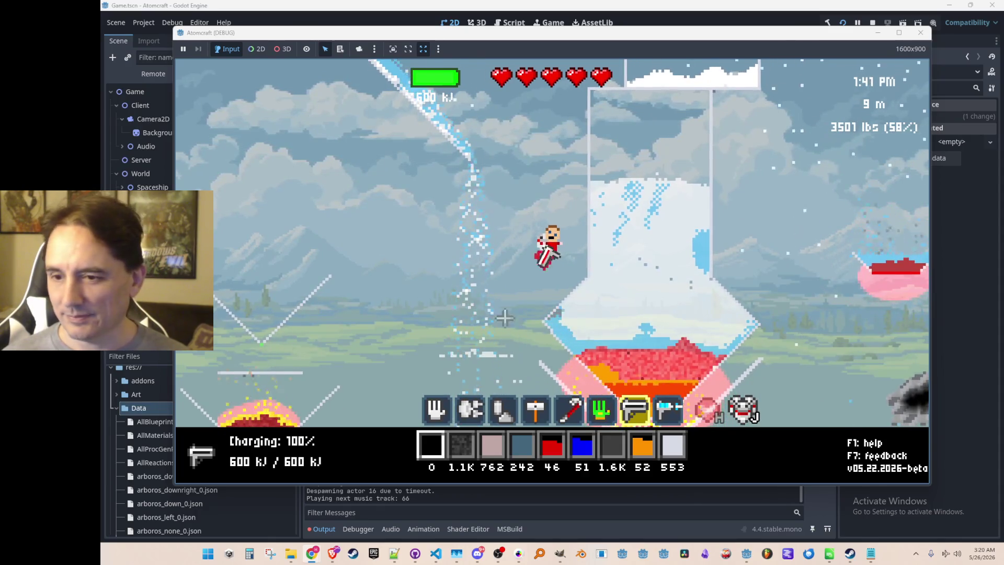
mouse_move(672, 308)
mouse_down()
mouse_move(694, 317)
mouse_move(624, 314)
mouse_move(635, 303)
mouse_up()
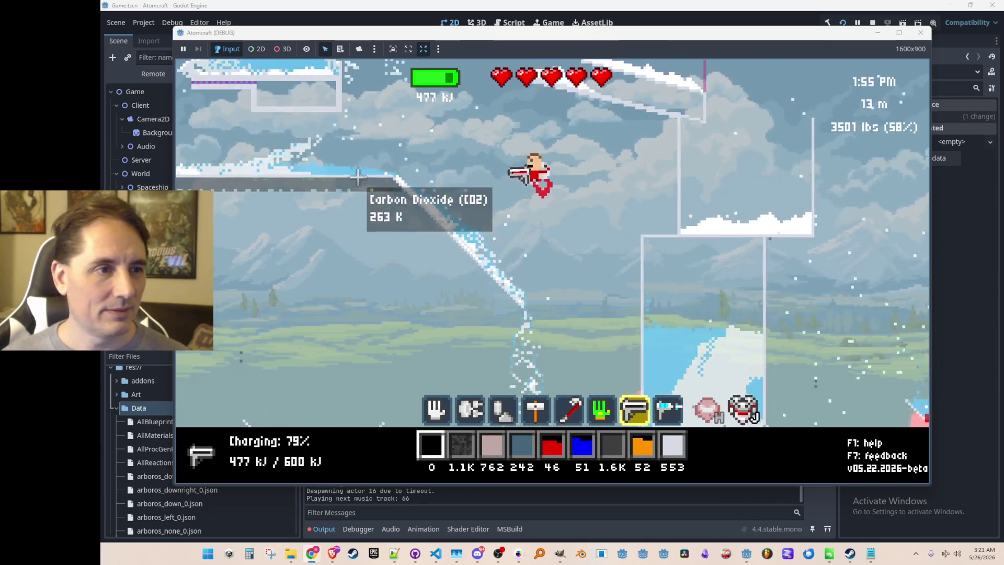
mouse_move(360, 139)
mouse_down()
mouse_move(366, 172)
mouse_move(366, 162)
mouse_move(419, 219)
mouse_up()
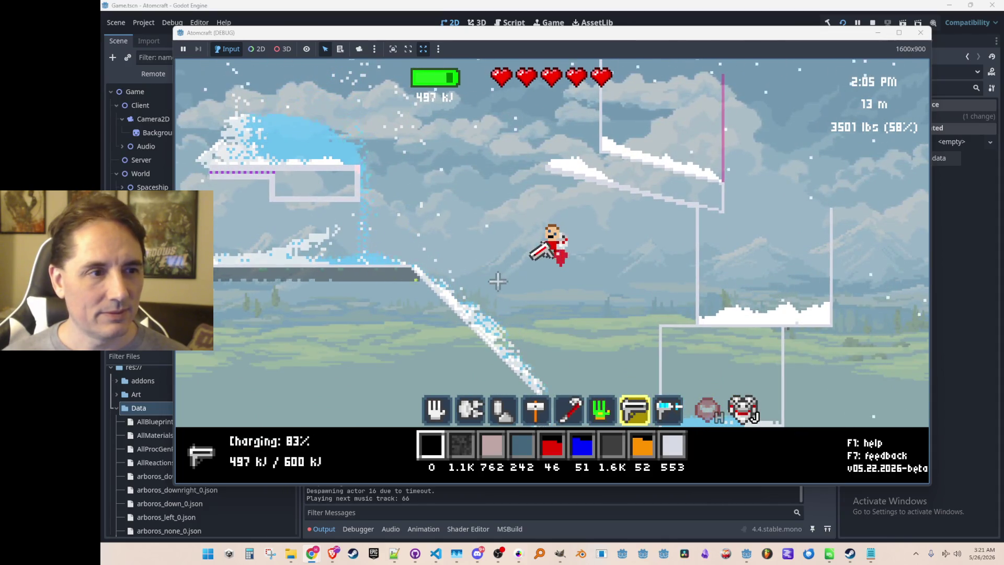
mouse_move(478, 312)
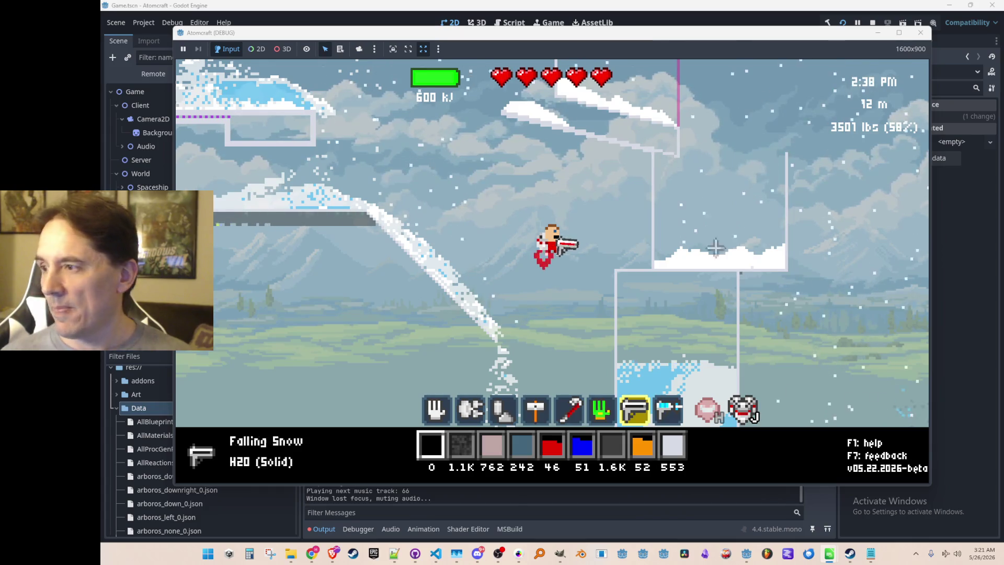
Melt the remaining ice and snow at the lower right and on the left ledge
click(538, 231)
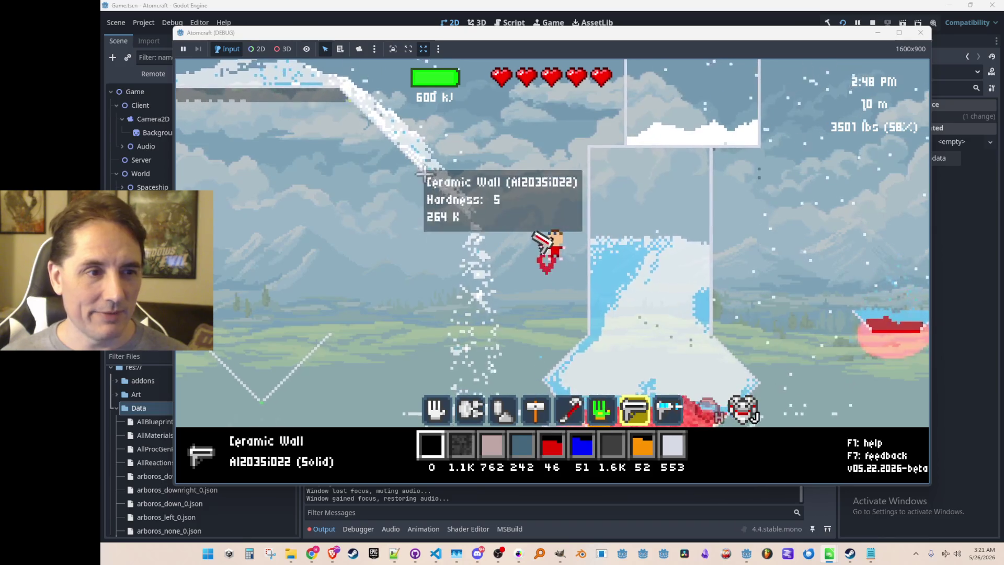
click(431, 203)
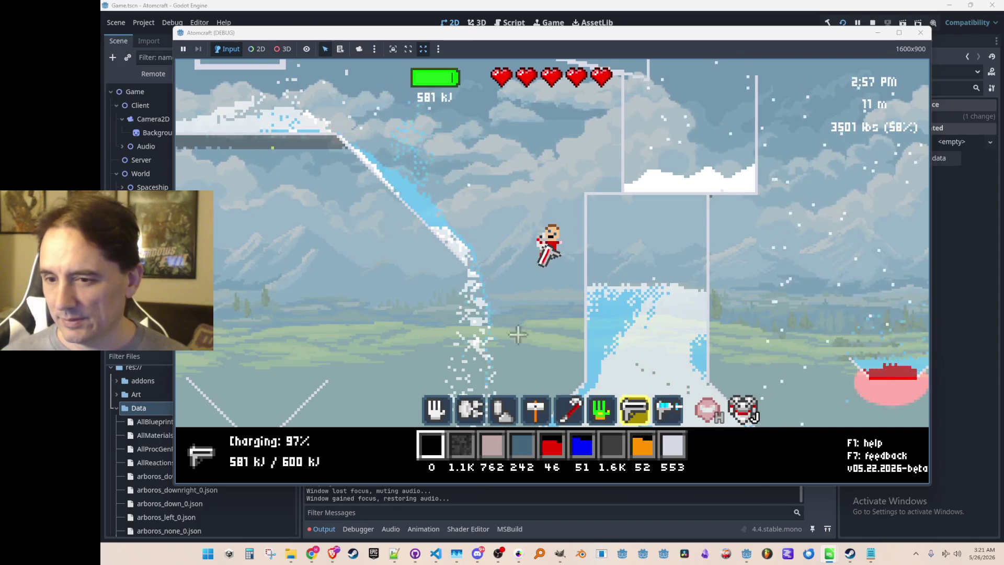
click(646, 364)
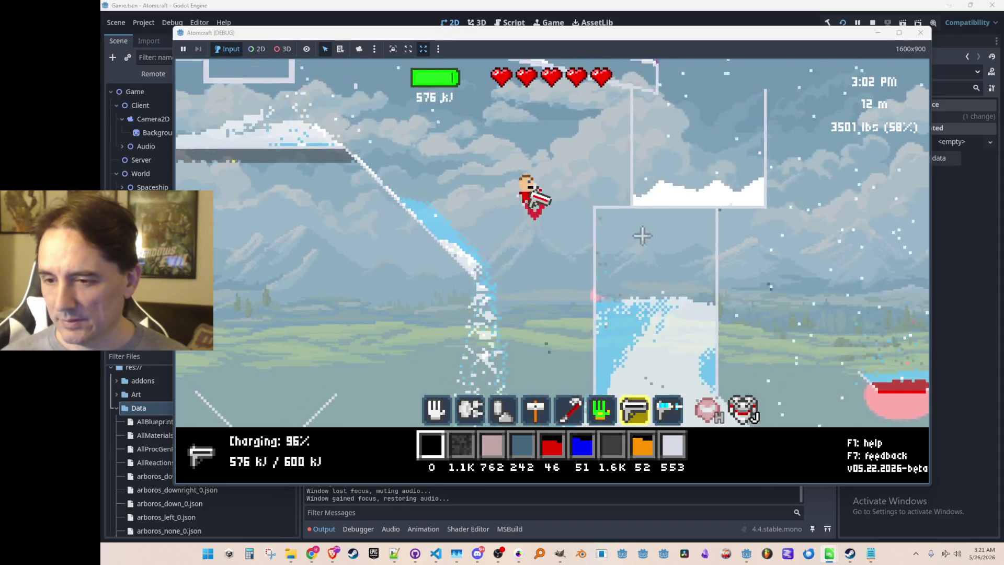
mouse_move(641, 233)
mouse_down()
mouse_move(672, 228)
mouse_move(659, 230)
mouse_move(690, 256)
mouse_move(667, 252)
mouse_up()
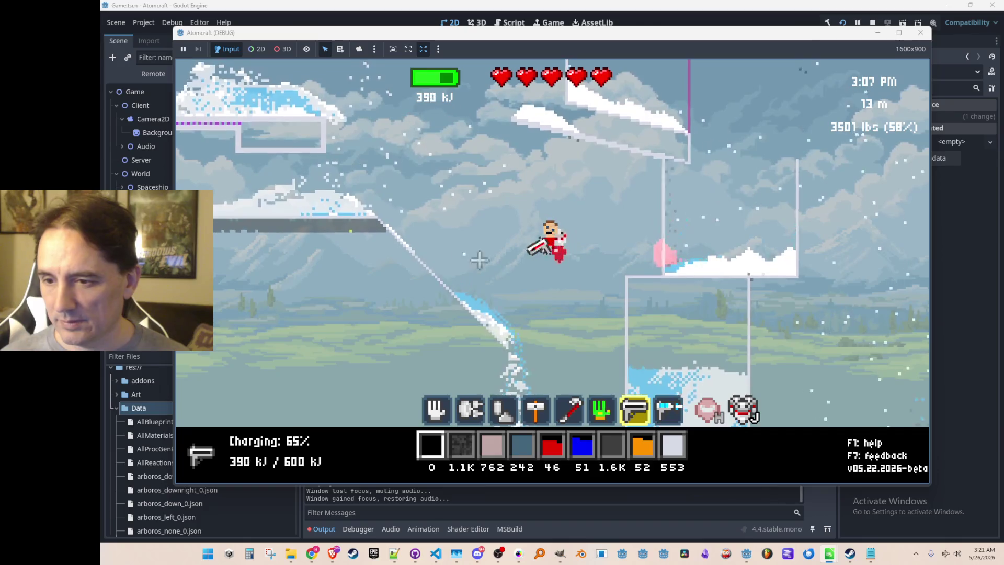
mouse_move(387, 216)
mouse_down()
mouse_move(340, 204)
mouse_move(384, 257)
mouse_up()
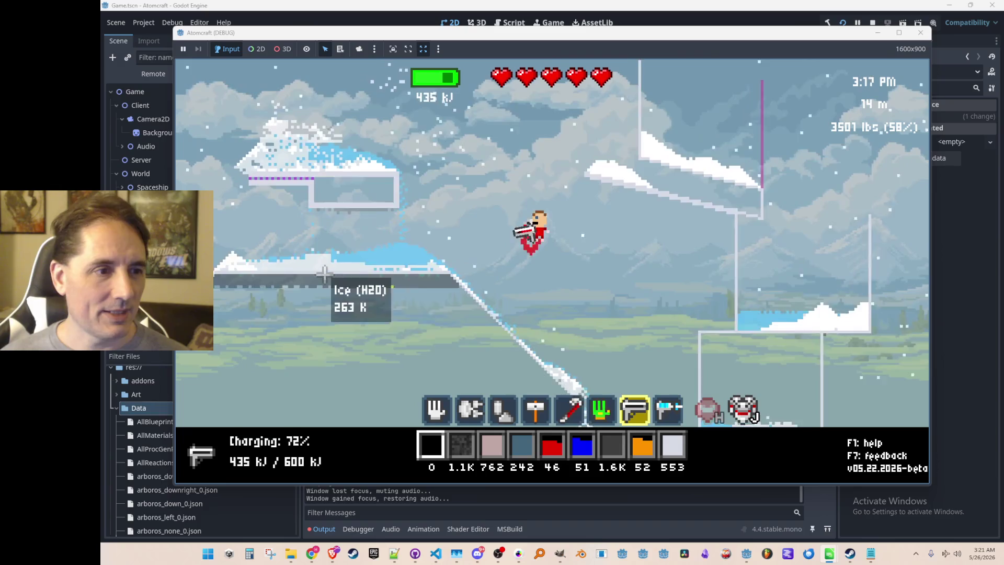
mouse_move(295, 272)
mouse_down()
mouse_move(299, 285)
mouse_move(410, 320)
mouse_up()
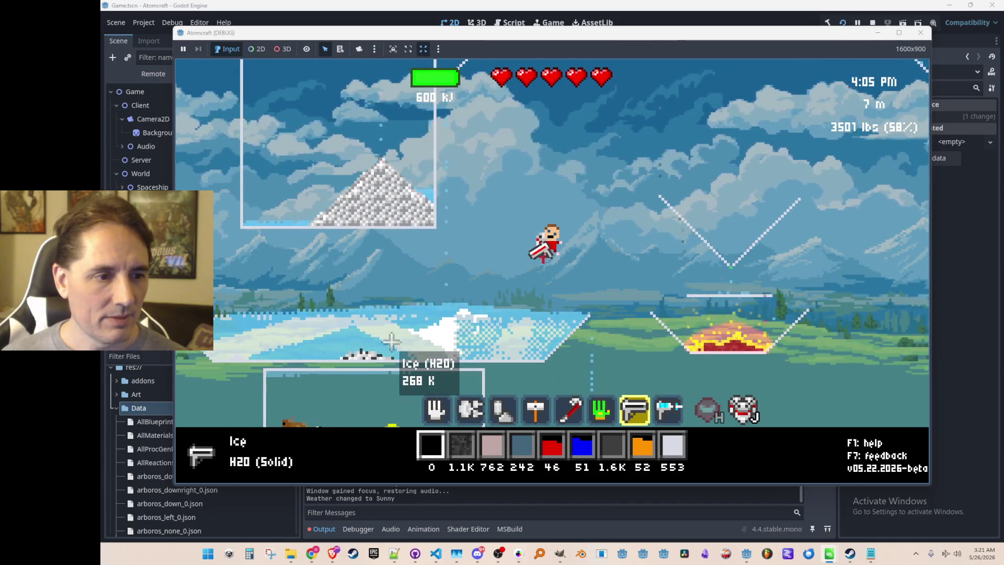
Melt the ice sheet, boil the melted water into steam, and heat the glass wall
click(390, 335)
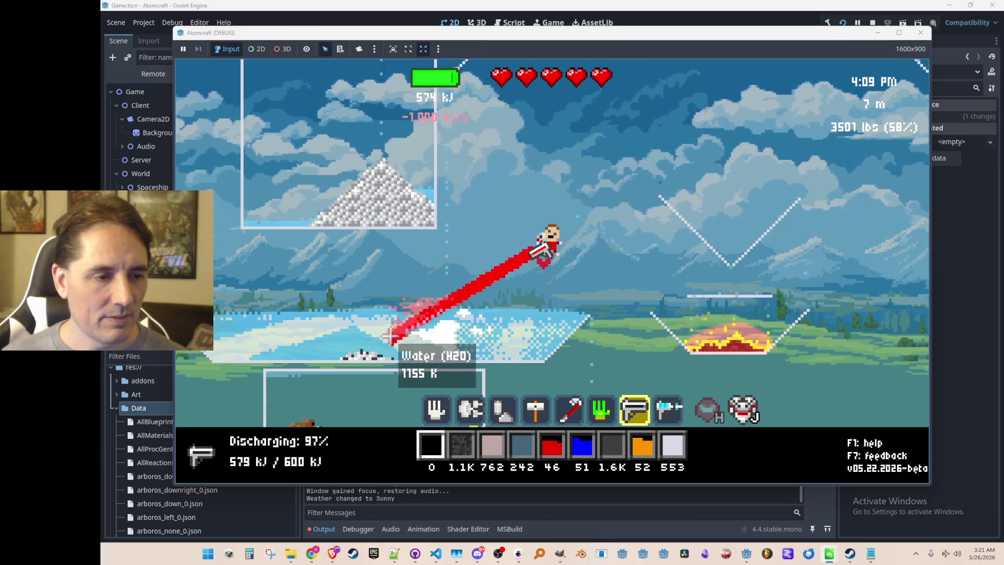
click(337, 320)
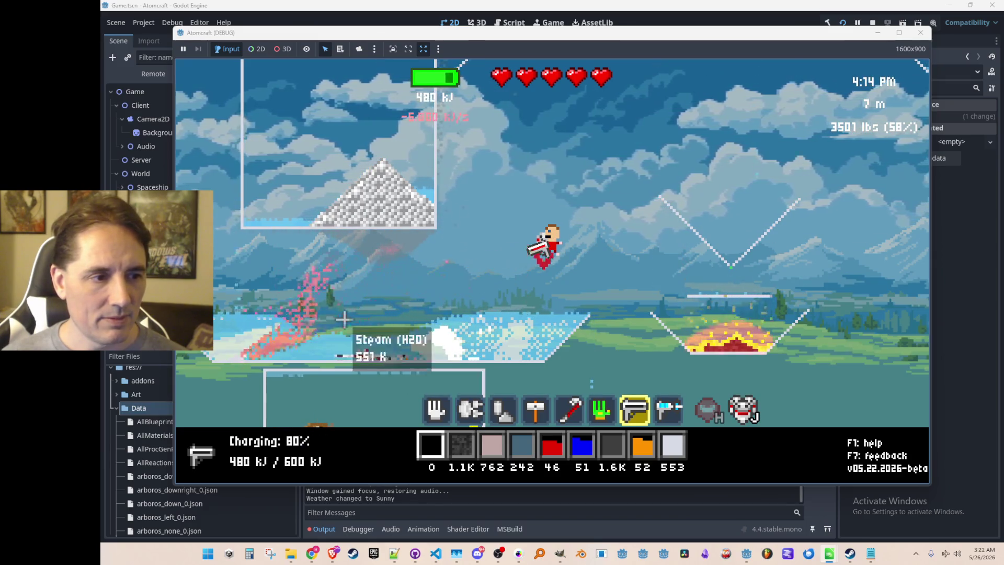
click(413, 206)
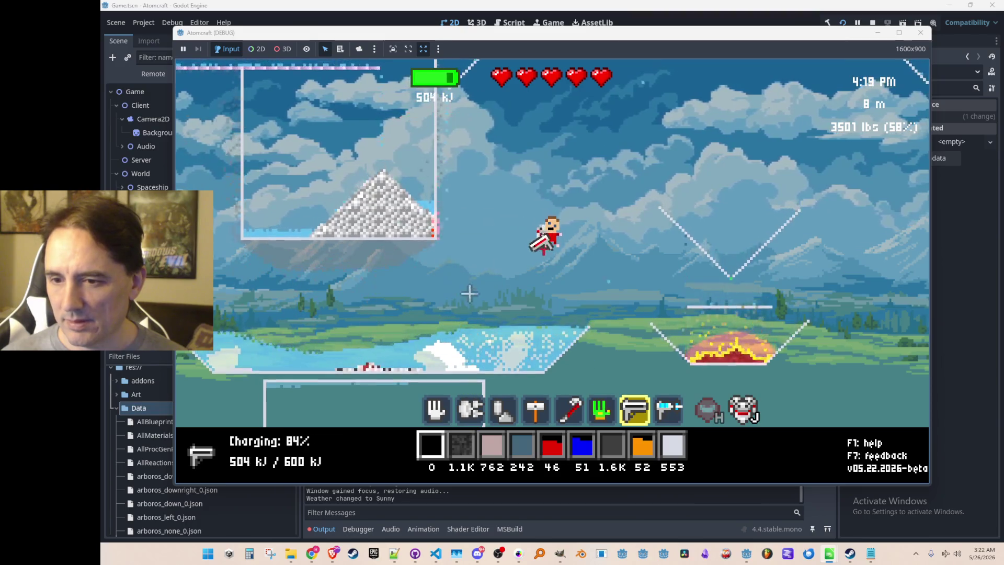
Melt the ice block above the lava and heat the contained water to 350 K
key(w)
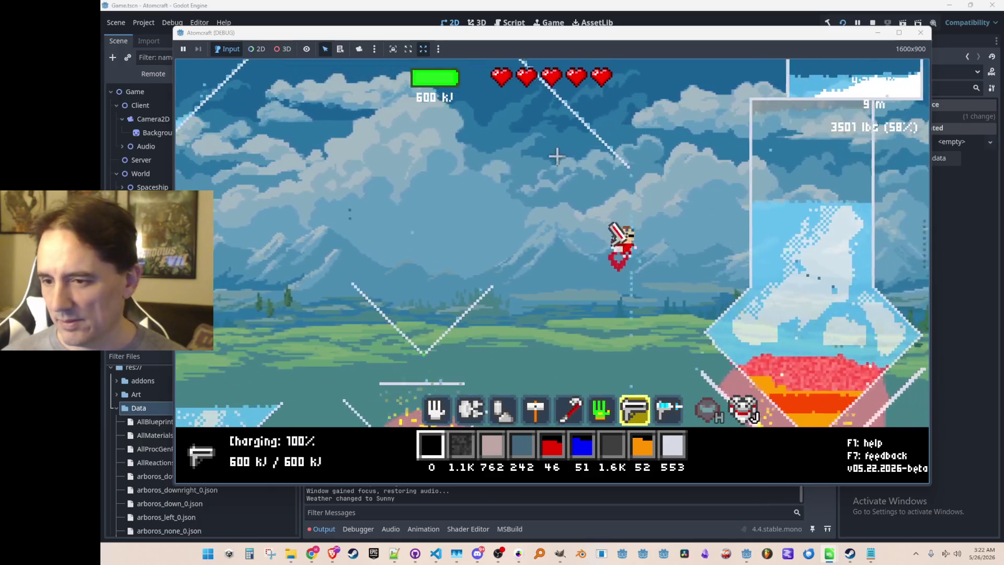
mouse_move(684, 275)
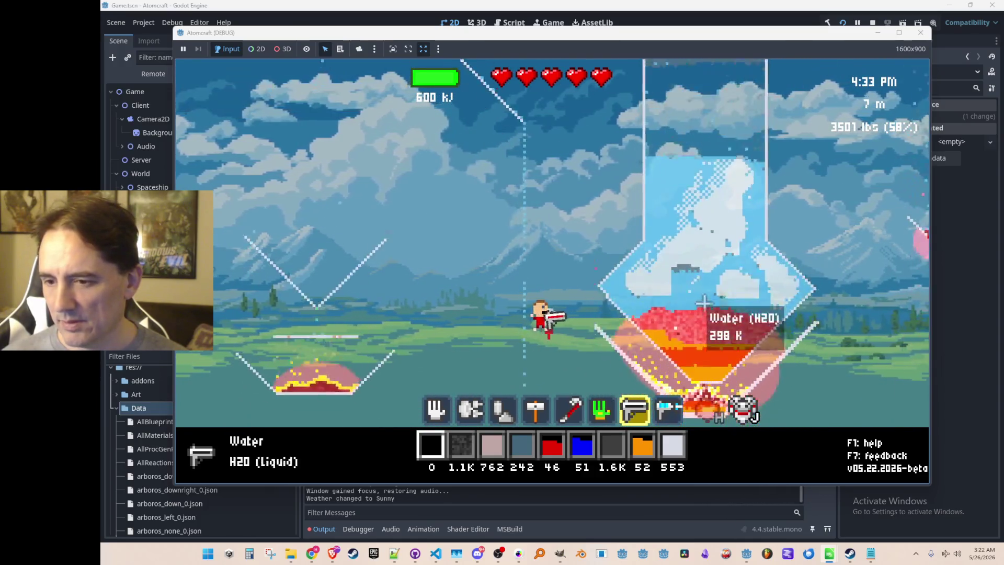
mouse_move(731, 225)
mouse_down()
mouse_move(678, 297)
mouse_move(622, 273)
mouse_move(687, 254)
mouse_move(689, 242)
mouse_up()
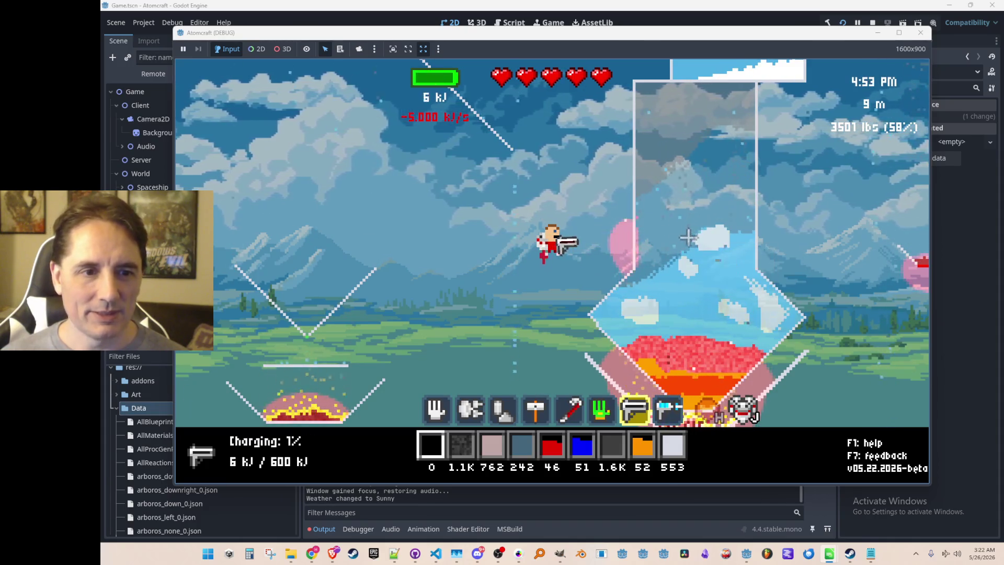
mouse_move(692, 243)
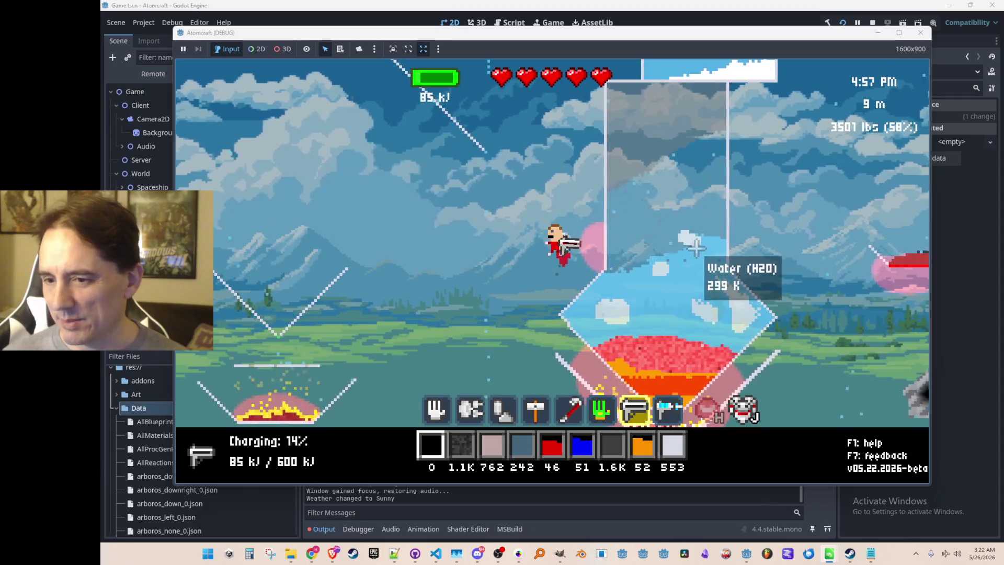
drag(620, 304, 642, 281)
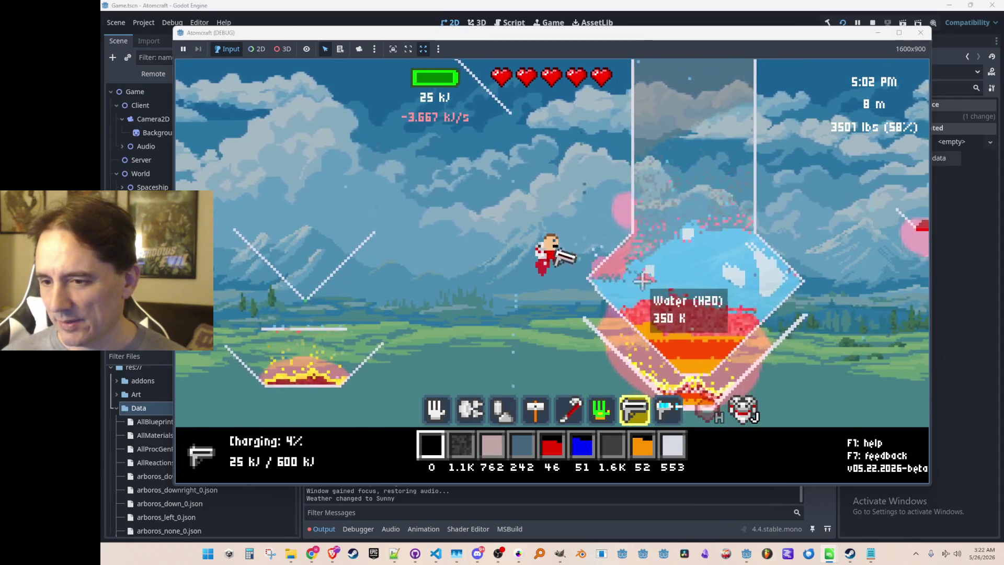
Fire a few more heat bursts, fly off the platform, and stop the debug run
key(w)
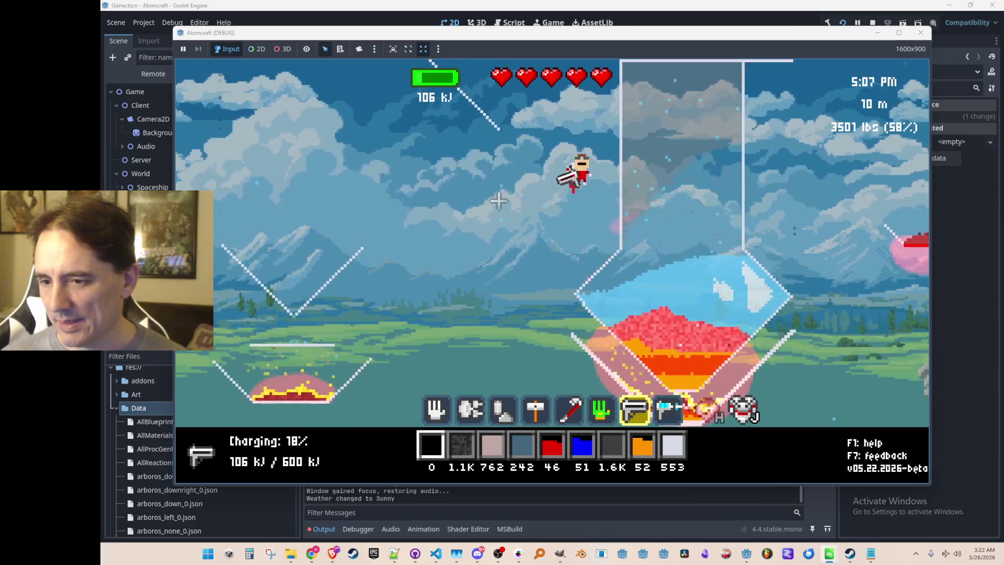
click(672, 191)
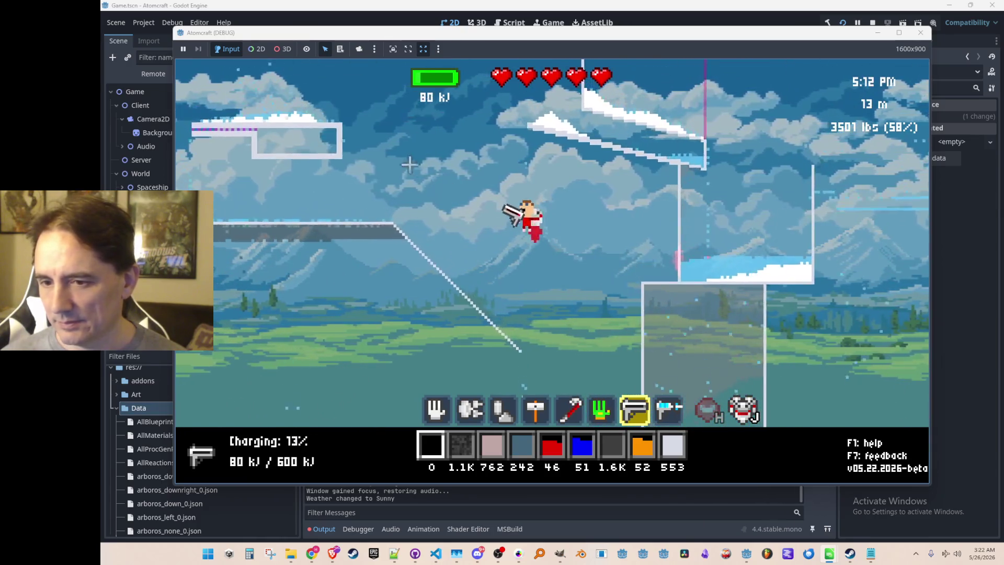
mouse_move(409, 164)
mouse_down()
mouse_move(370, 156)
mouse_move(643, 179)
mouse_move(616, 187)
mouse_move(624, 188)
mouse_up()
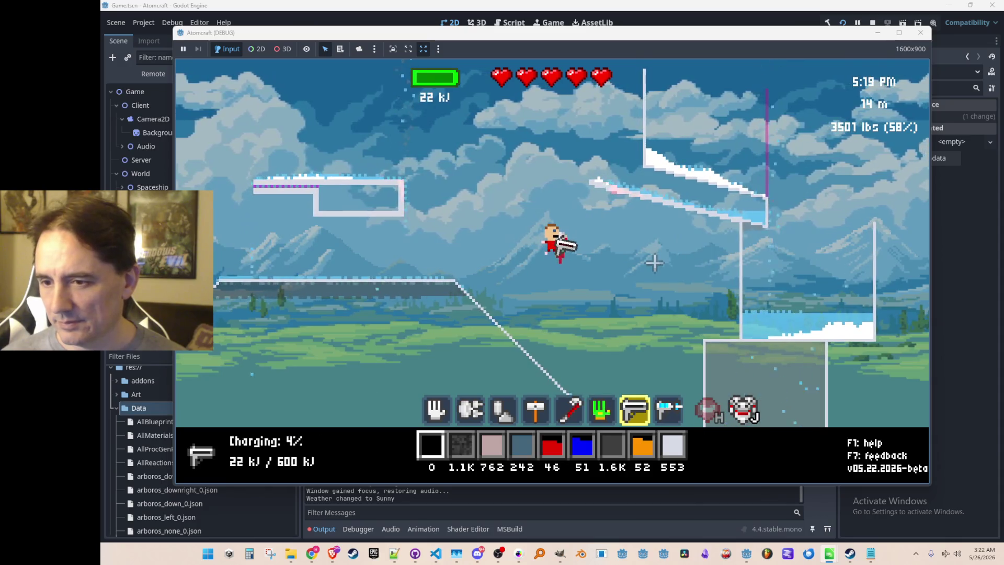
click(654, 195)
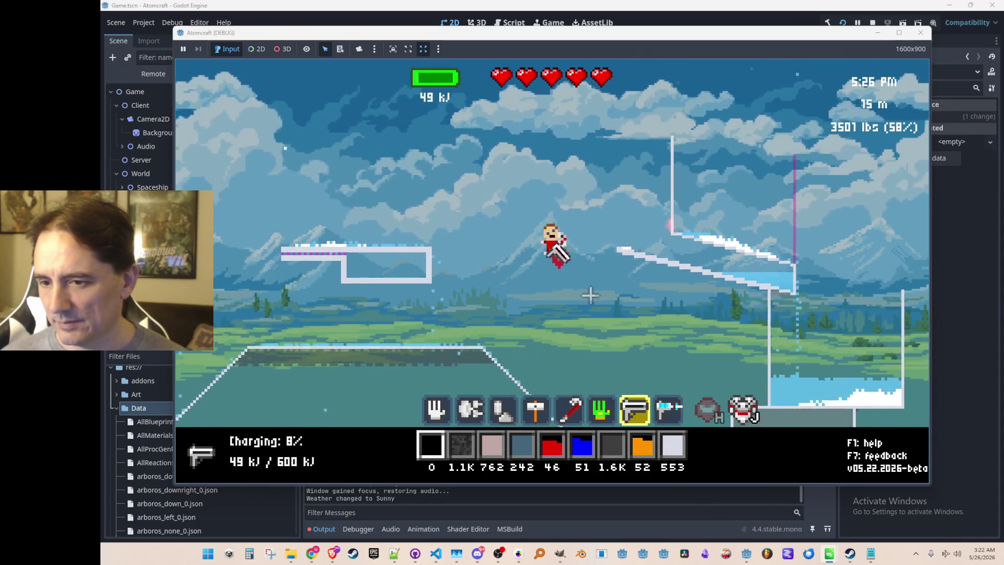
key(a)
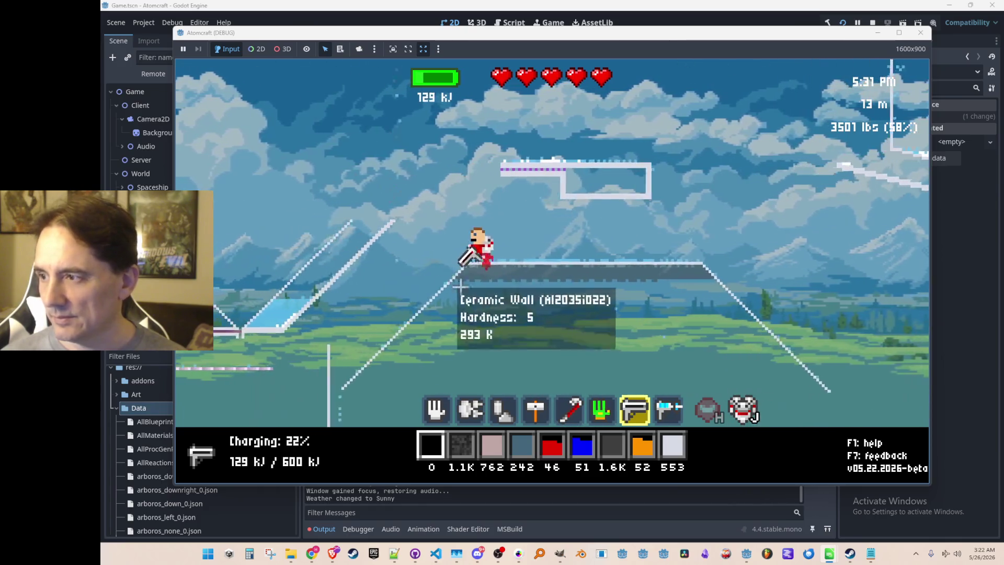
key(space)
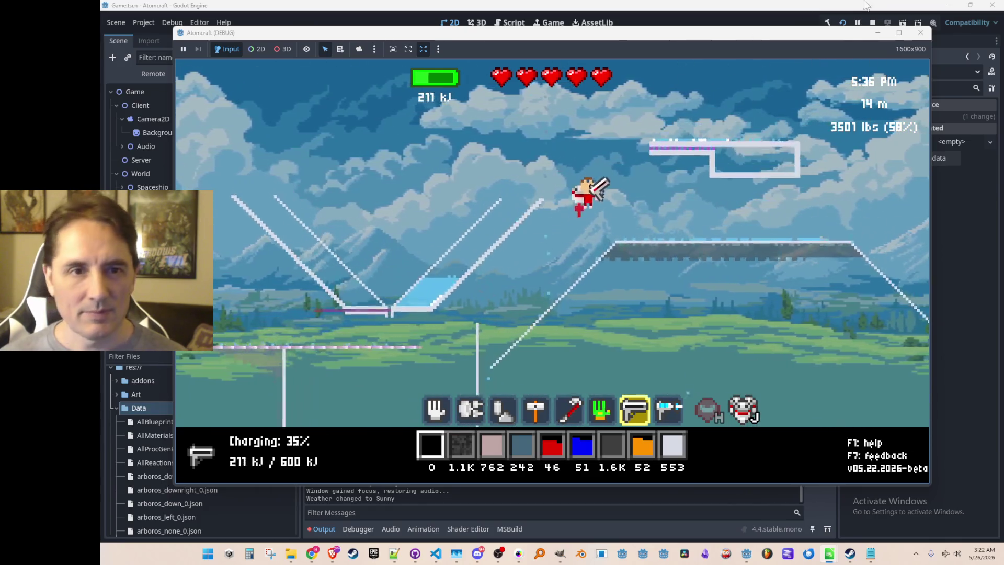
click(872, 22)
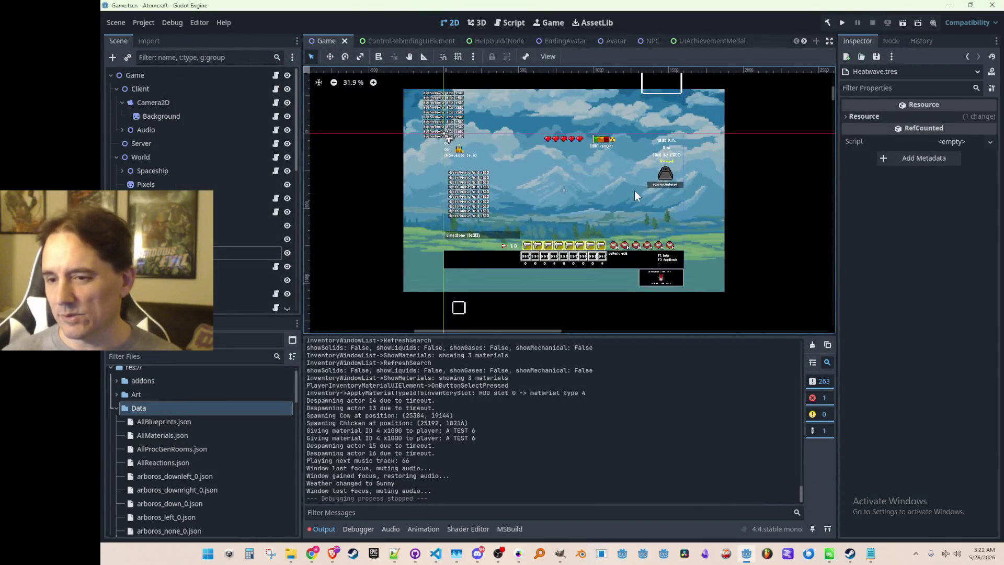
Save the Game scene and bring forward the browser playing 'You Are Smart - Katamari Damacy OST'
scroll(633, 196, down, 1)
key(ctrl+s)
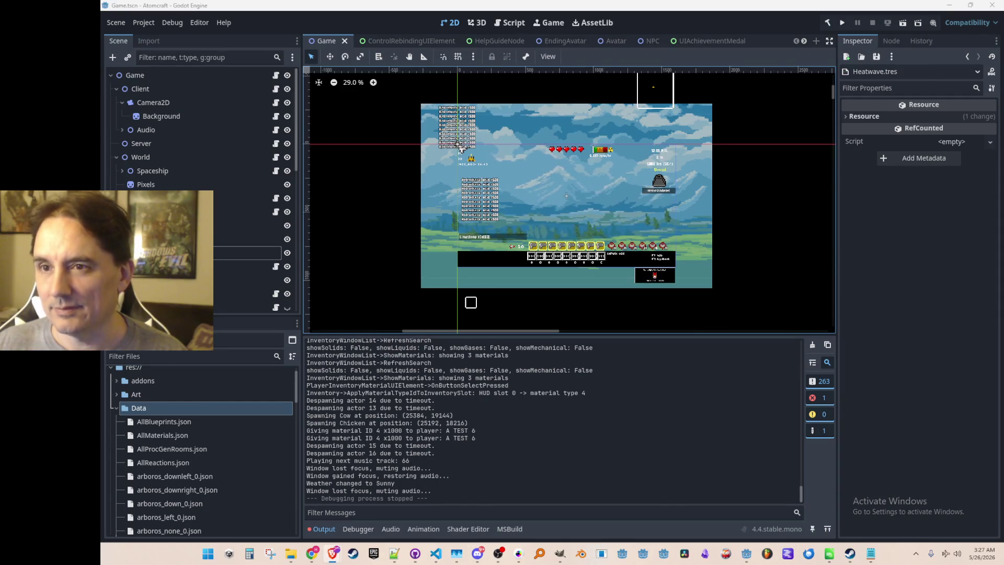
key(alt+Tab)
drag(717, 31, 714, 28)
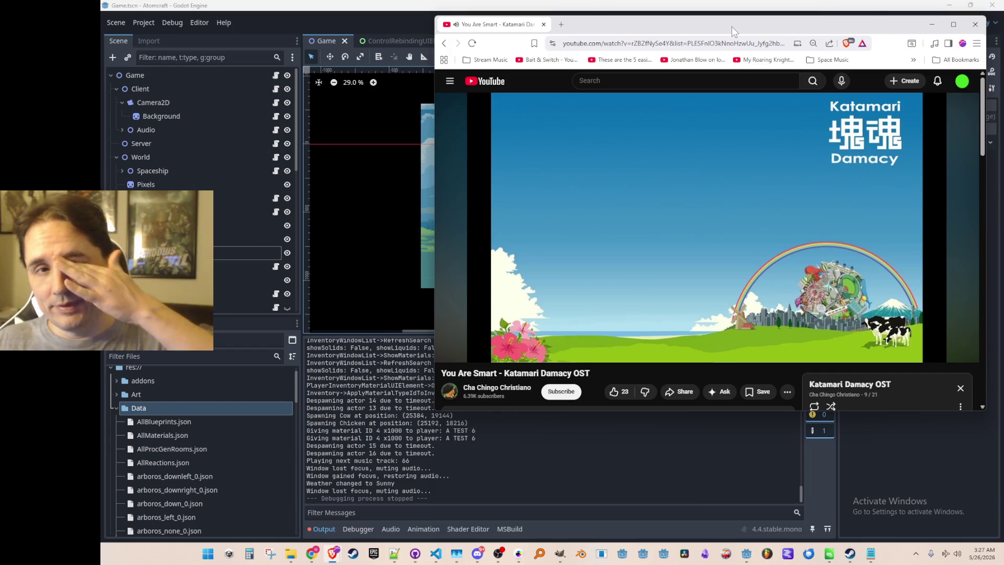
drag(732, 31, 727, 34)
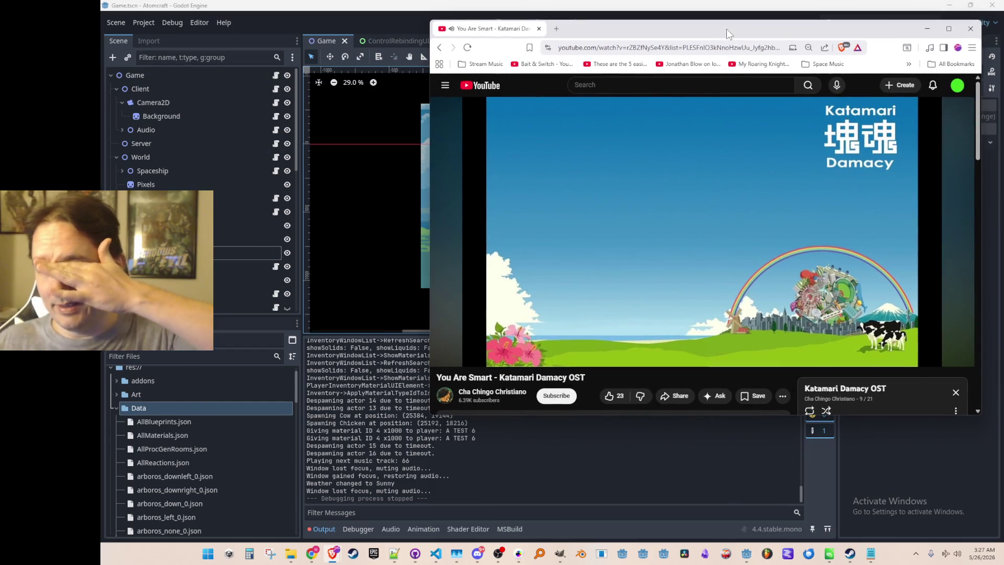